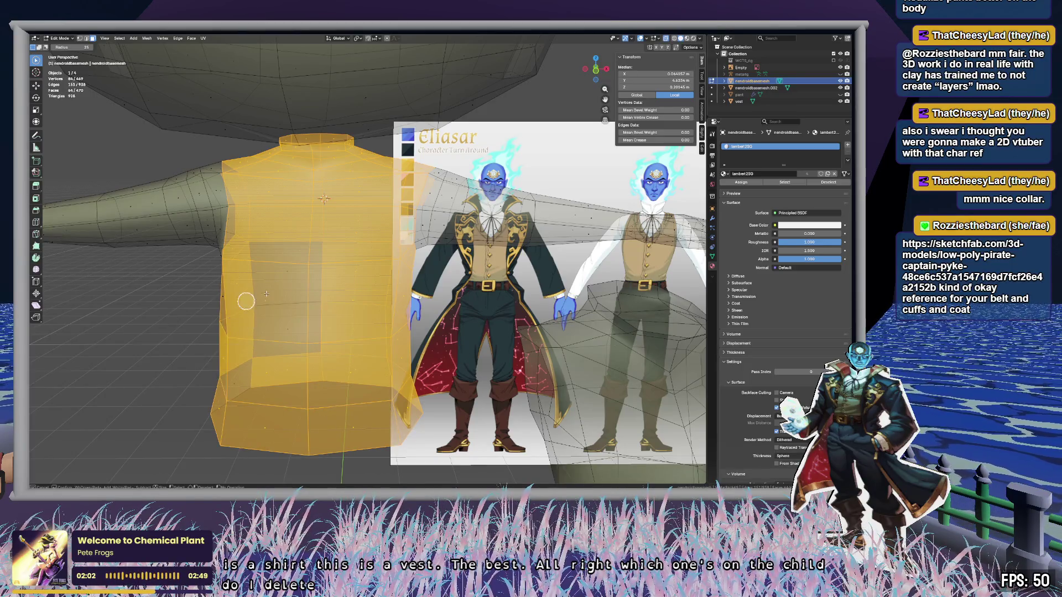
Step: Extend the shirt face selection across the torso, checking it from behind and below
mouse_move(297, 242)
left_mouse_down()
mouse_move(231, 392)
mouse_move(236, 292)
left_mouse_up()
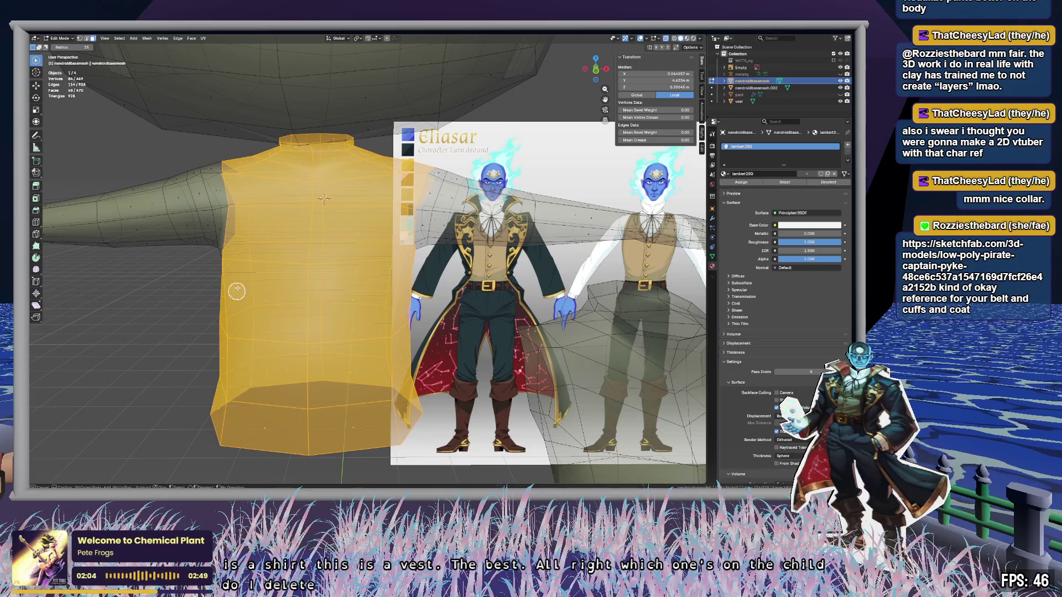
mouse_move(237, 292)
middle_mouse_down()
mouse_move(285, 313)
mouse_move(393, 317)
mouse_move(397, 328)
mouse_move(430, 292)
mouse_move(295, 258)
middle_mouse_up()
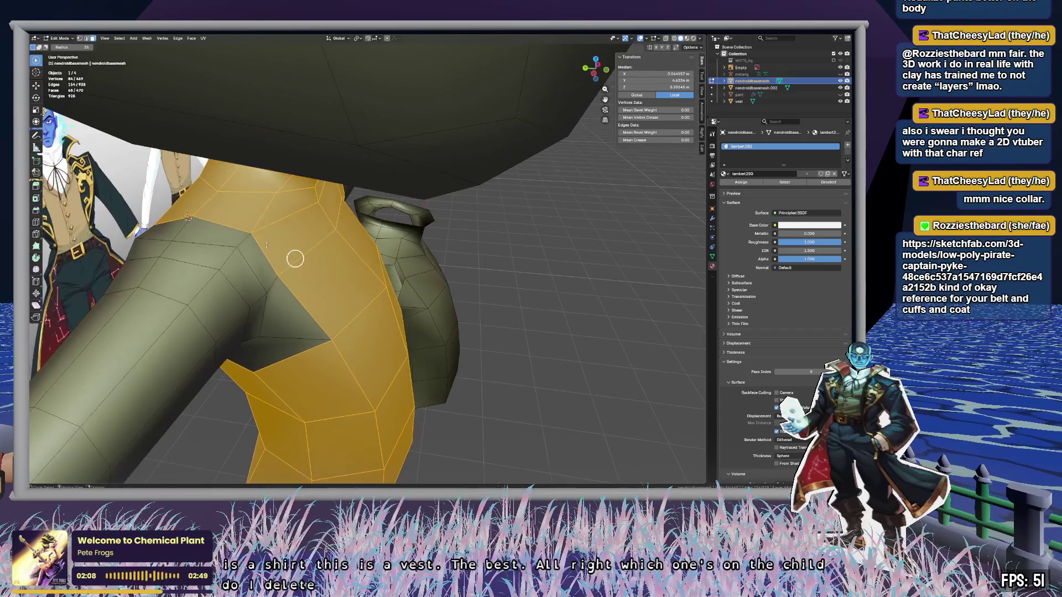
left_click_drag(188, 217, 360, 325)
mouse_move(360, 325)
middle_mouse_down()
mouse_move(308, 275)
mouse_move(327, 319)
mouse_move(235, 260)
middle_mouse_up()
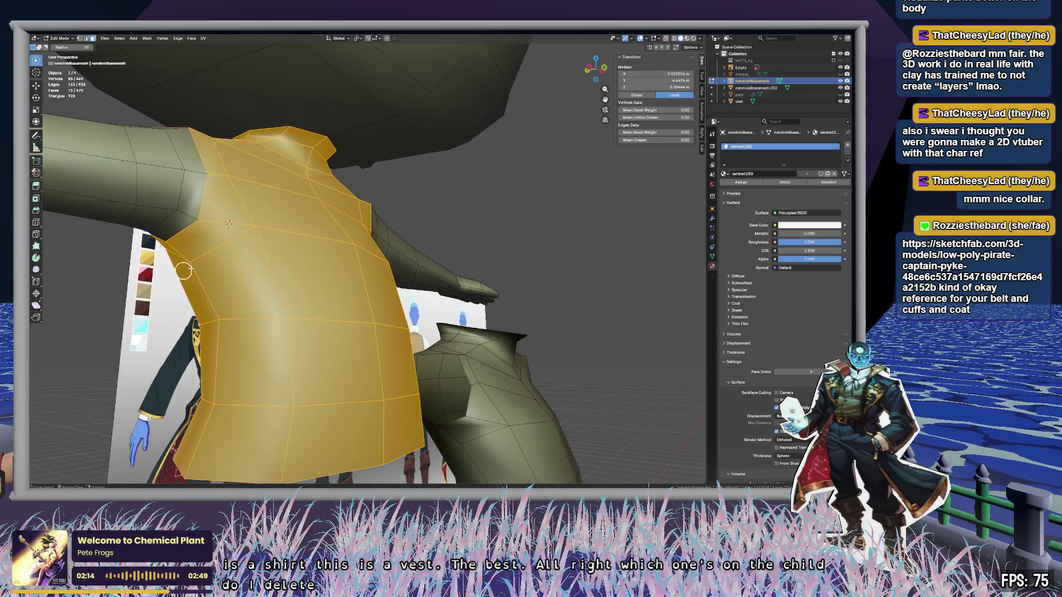
mouse_move(207, 321)
middle_mouse_down()
mouse_move(218, 244)
mouse_move(256, 275)
mouse_move(344, 259)
mouse_move(370, 282)
mouse_move(420, 258)
mouse_move(461, 263)
mouse_move(391, 265)
middle_mouse_up()
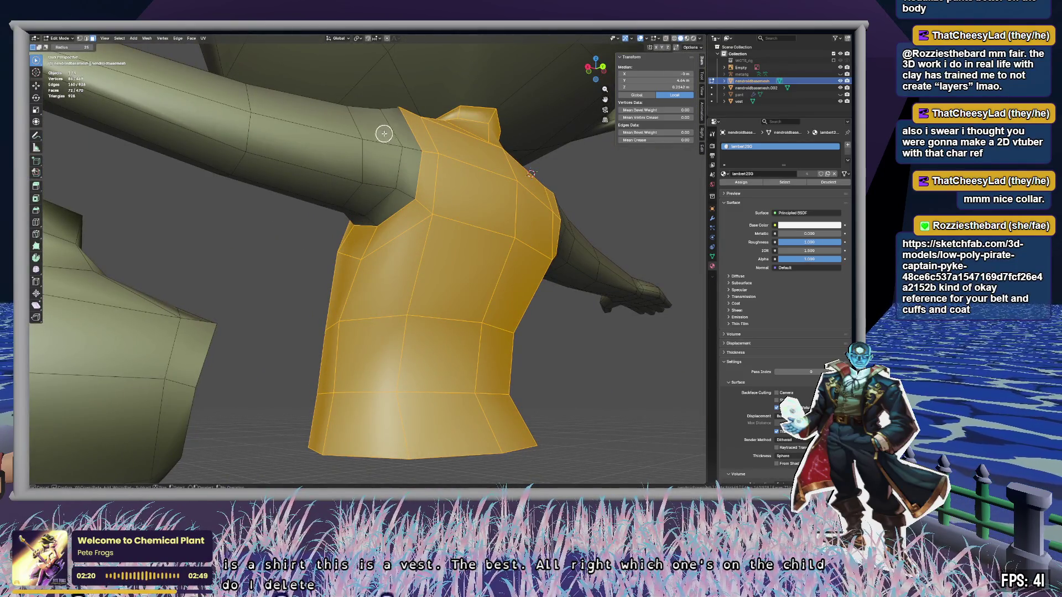
mouse_move(380, 135)
middle_mouse_down()
mouse_move(370, 243)
mouse_move(410, 249)
mouse_move(464, 234)
mouse_move(435, 236)
middle_mouse_up()
Step: Delete the selected shirt faces, then undo the deletion
key("x")
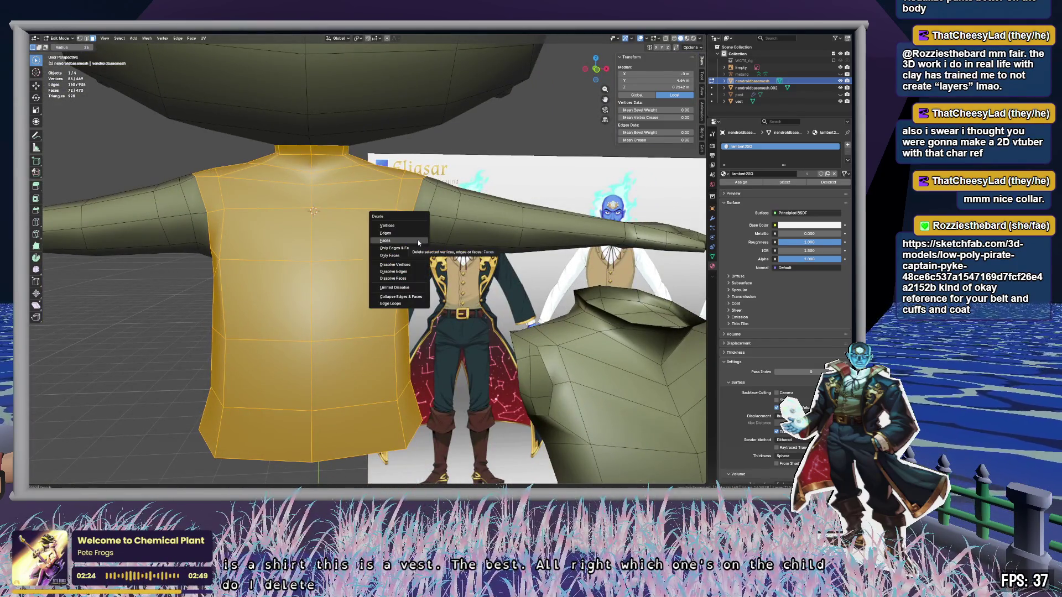
left_click(417, 240)
scroll(420, 250, "down", 5)
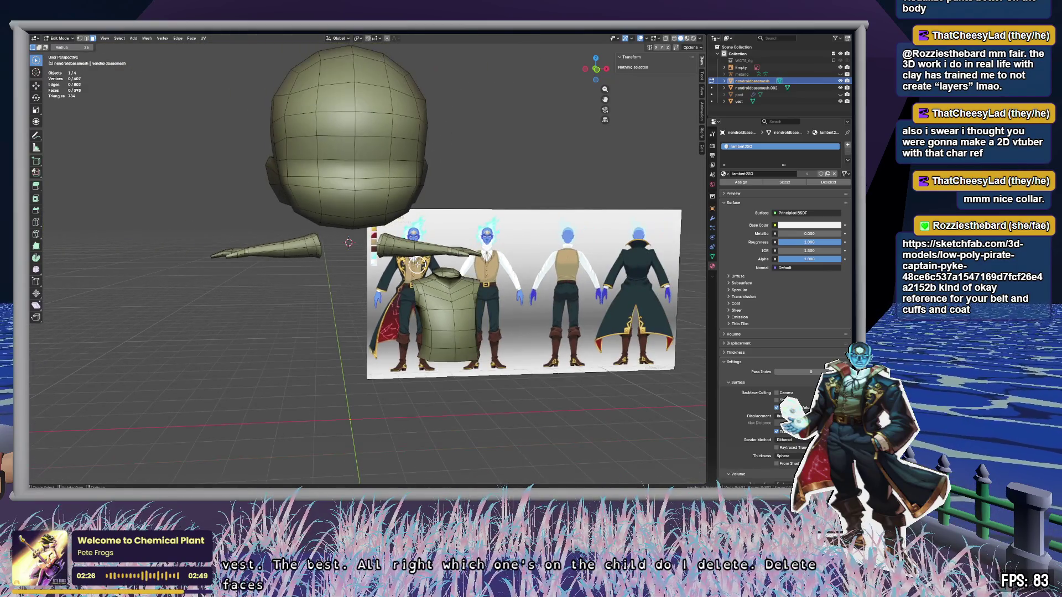
scroll(417, 266, "up", 4)
key("ctrl+z")
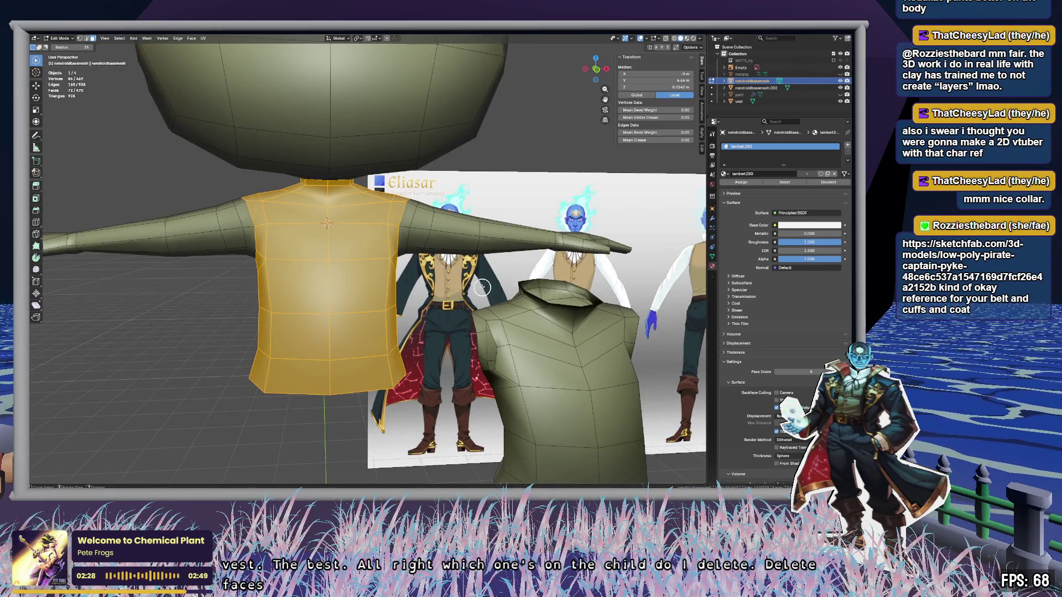
mouse_move(477, 289)
middle_mouse_down()
mouse_move(406, 252)
mouse_move(396, 273)
middle_mouse_up()
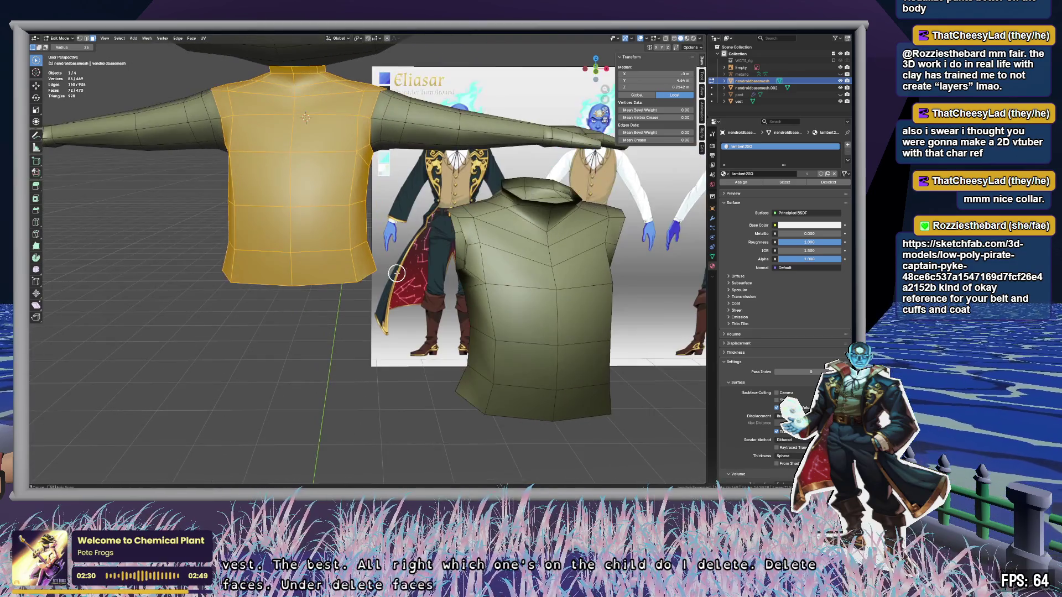
Step: In front orthographic view, select only the vest and move it over the shirt's torso, keeping its size
left_click(739, 101, "ctrl")
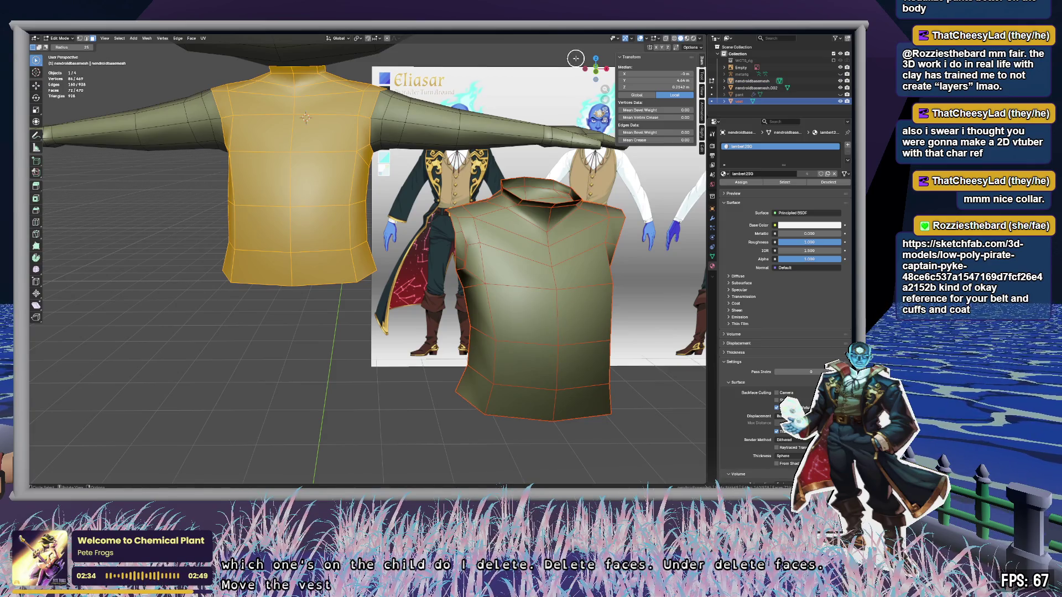
left_click(595, 71)
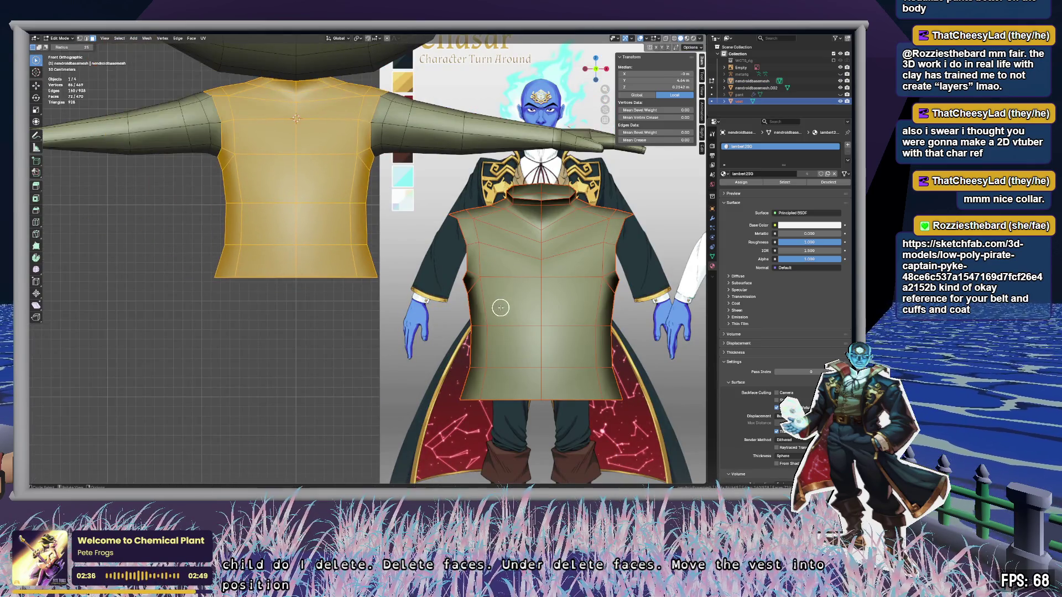
key("Tab")
left_click(743, 101)
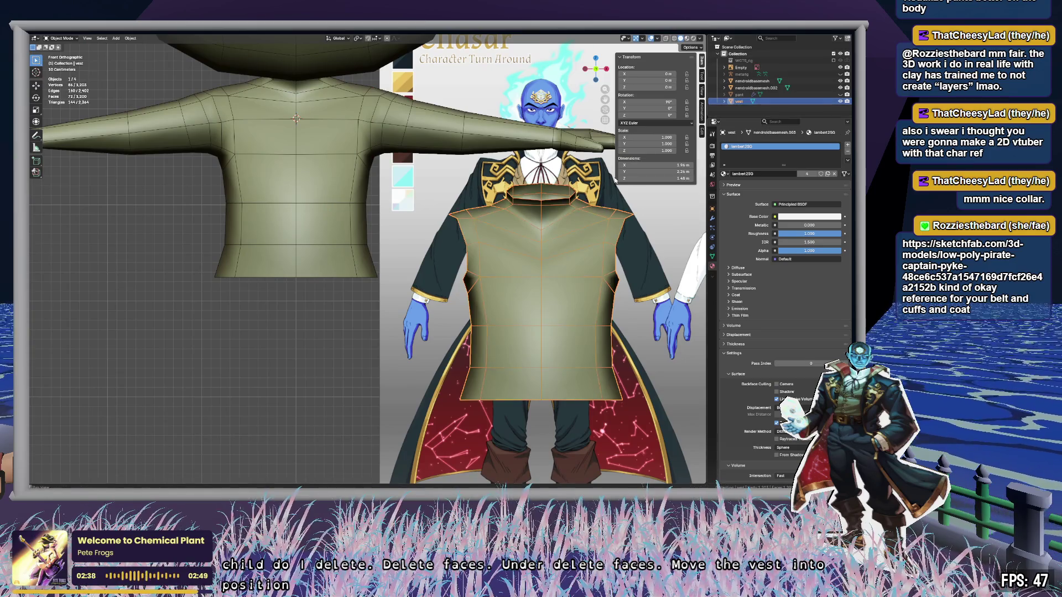
key("g")
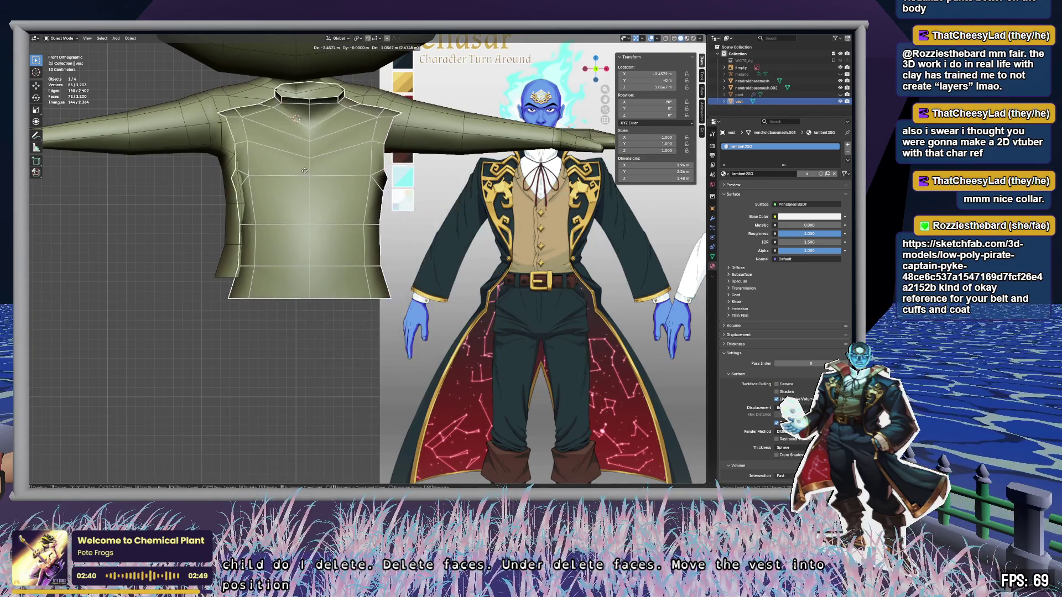
left_click(292, 148)
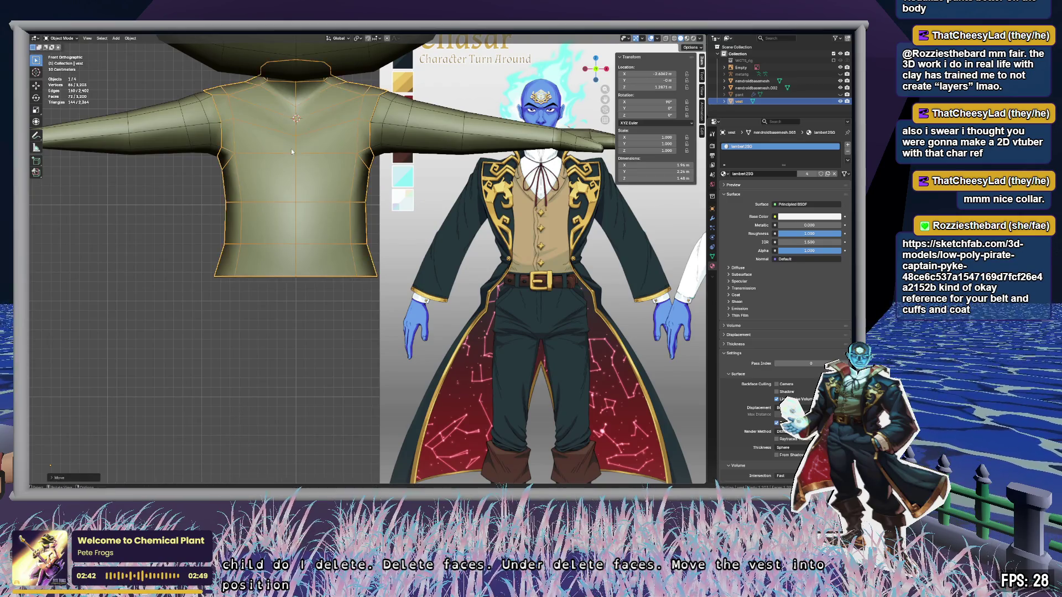
key("s")
right_click(313, 162)
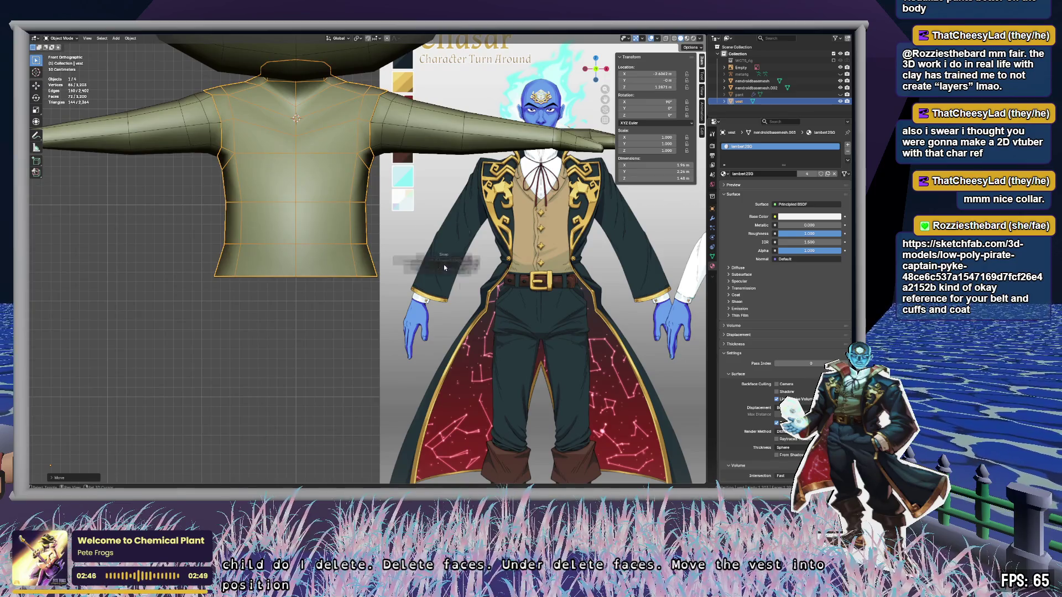
key("shift+s")
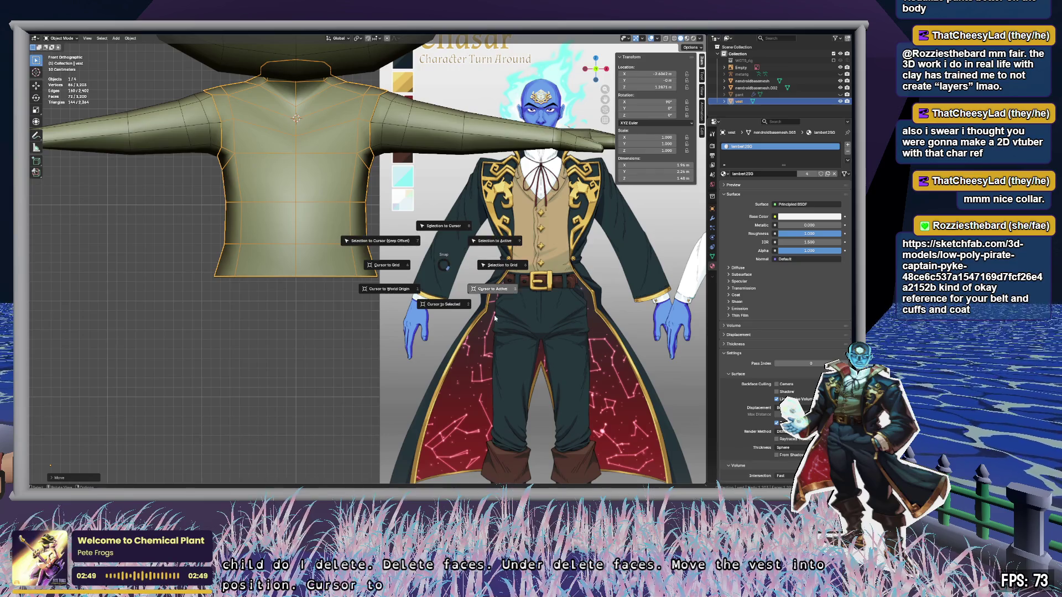
Step: Snap the 3D cursor to the vest and recentre the vest's geometry with Geometry to Origin
left_click(443, 307)
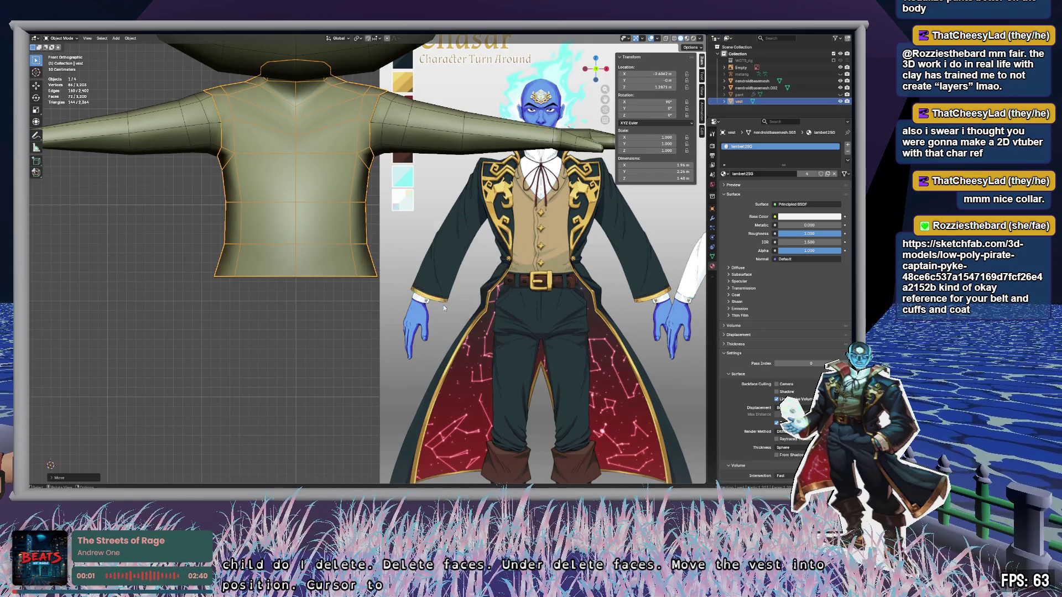
scroll(413, 308, "down", 8)
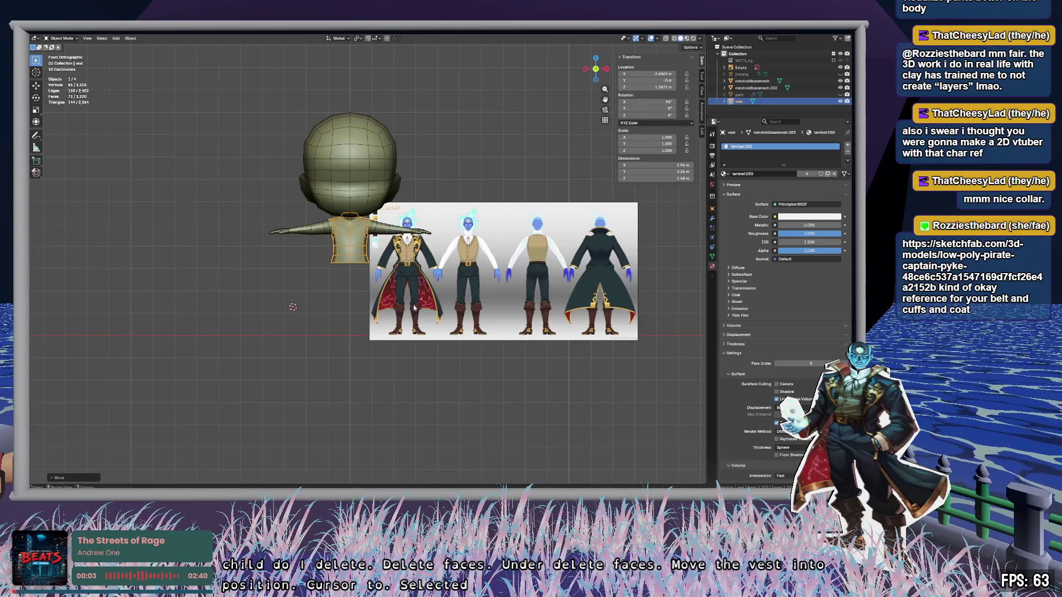
scroll(413, 307, "up", 7)
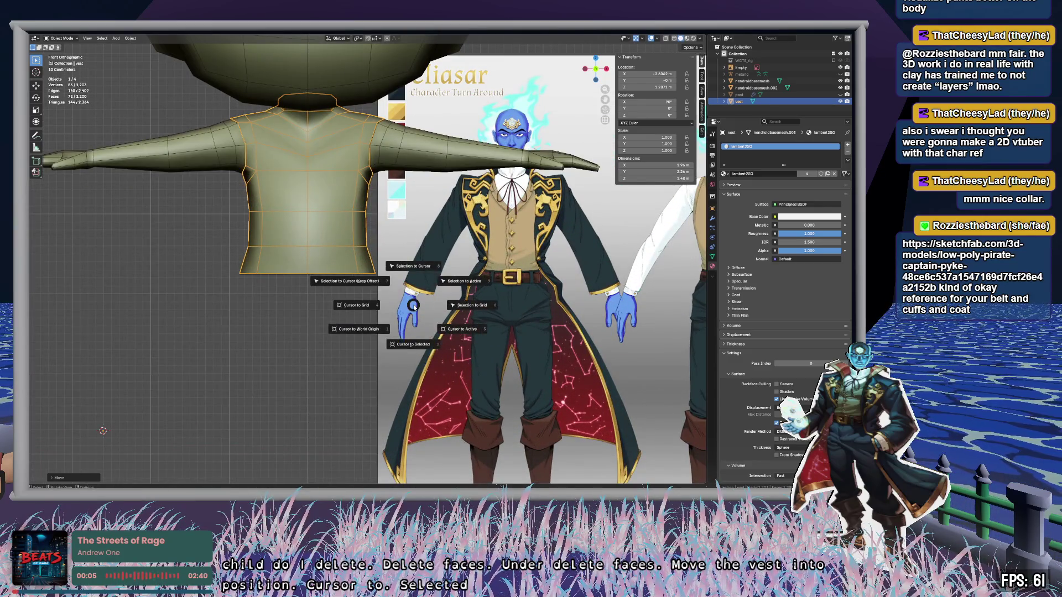
key("shift+s")
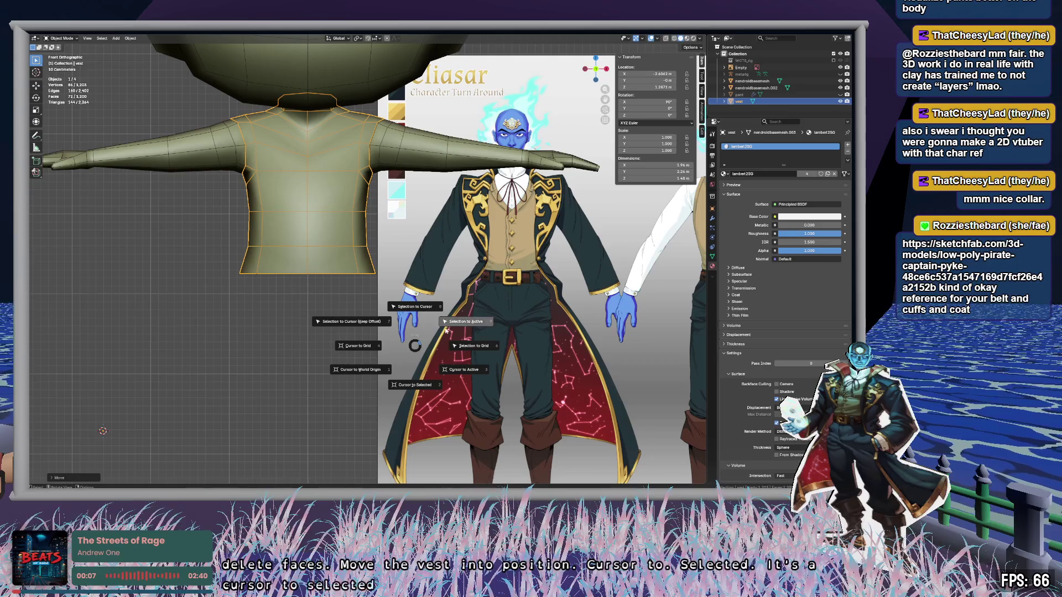
key("Escape")
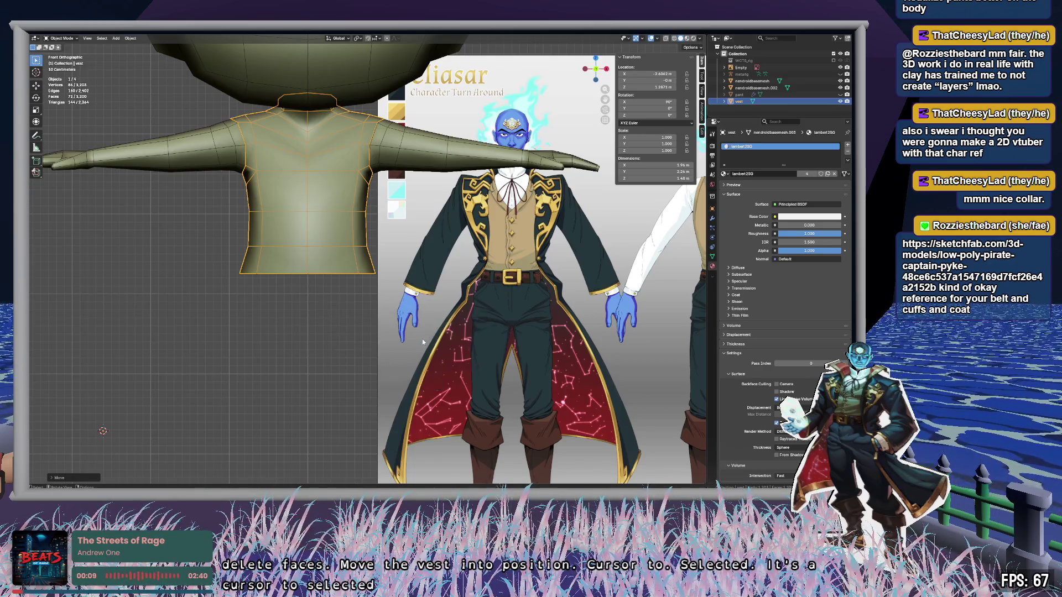
key("F3")
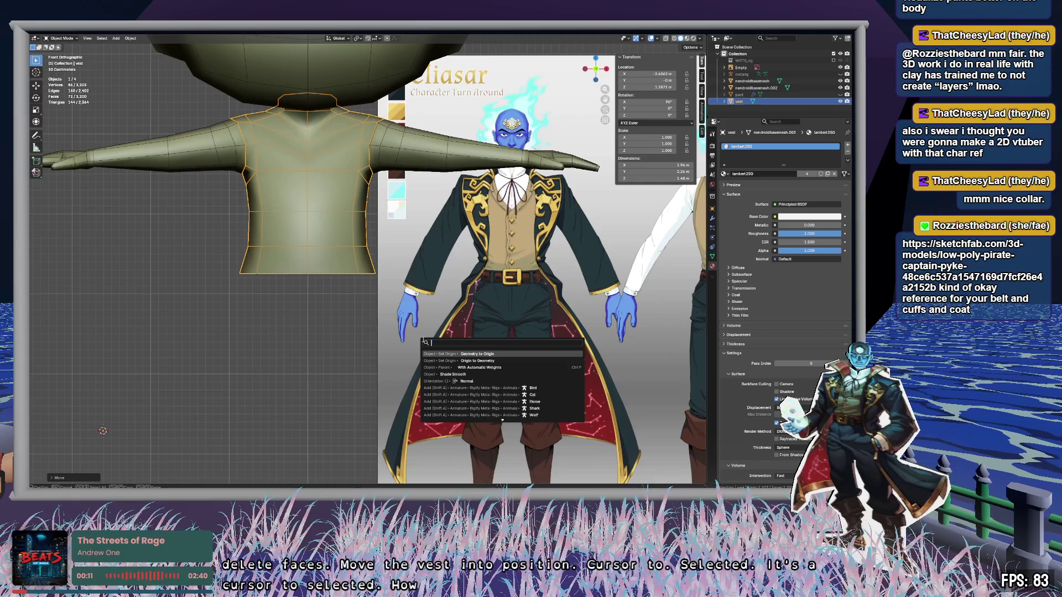
key("Return")
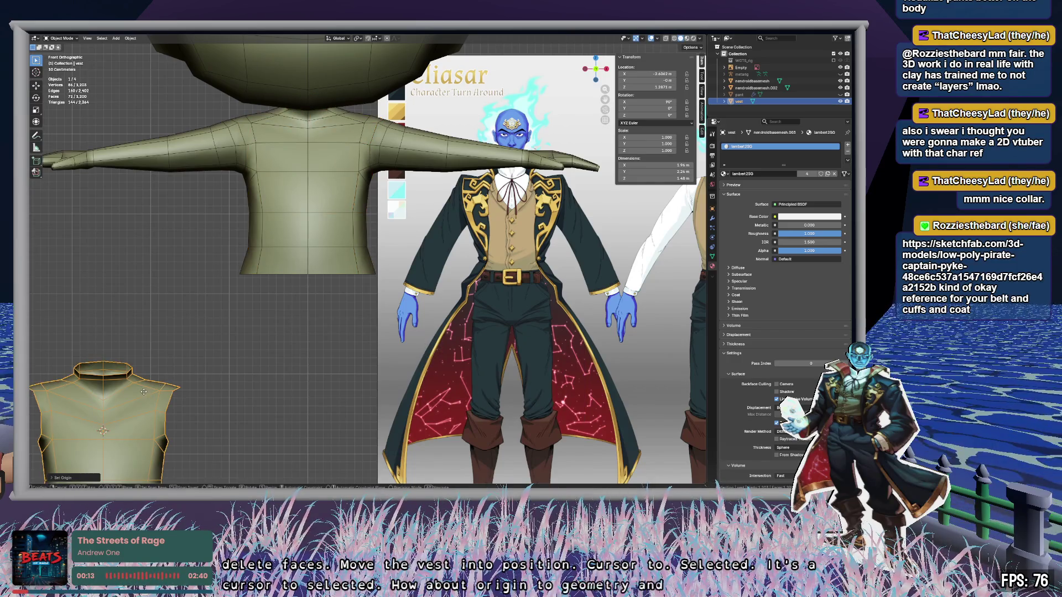
key("g")
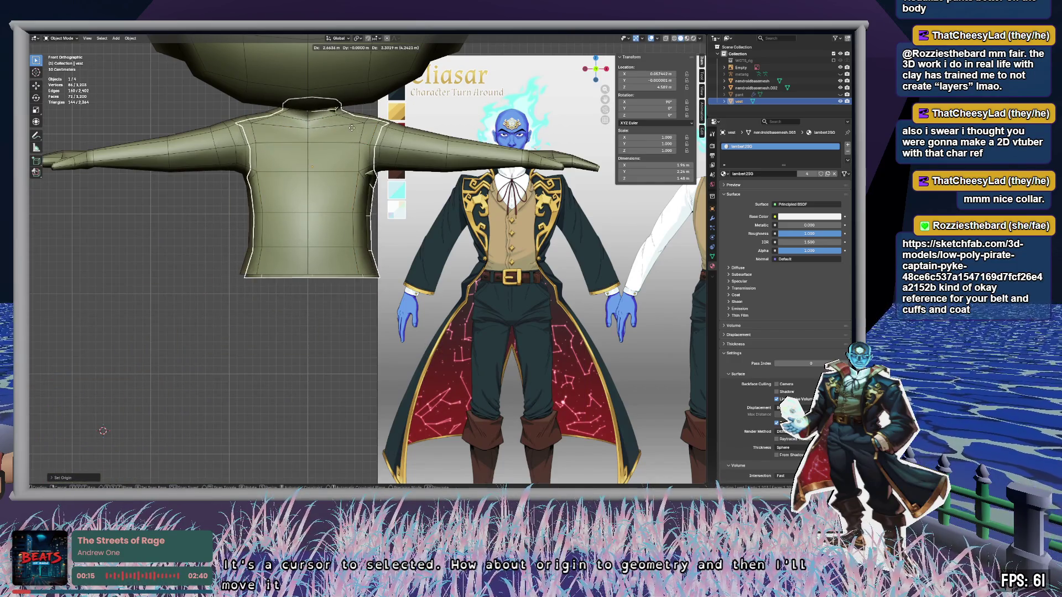
Step: Scale the vest up slightly and place it on the reference character's torso
left_click(349, 125)
key("s")
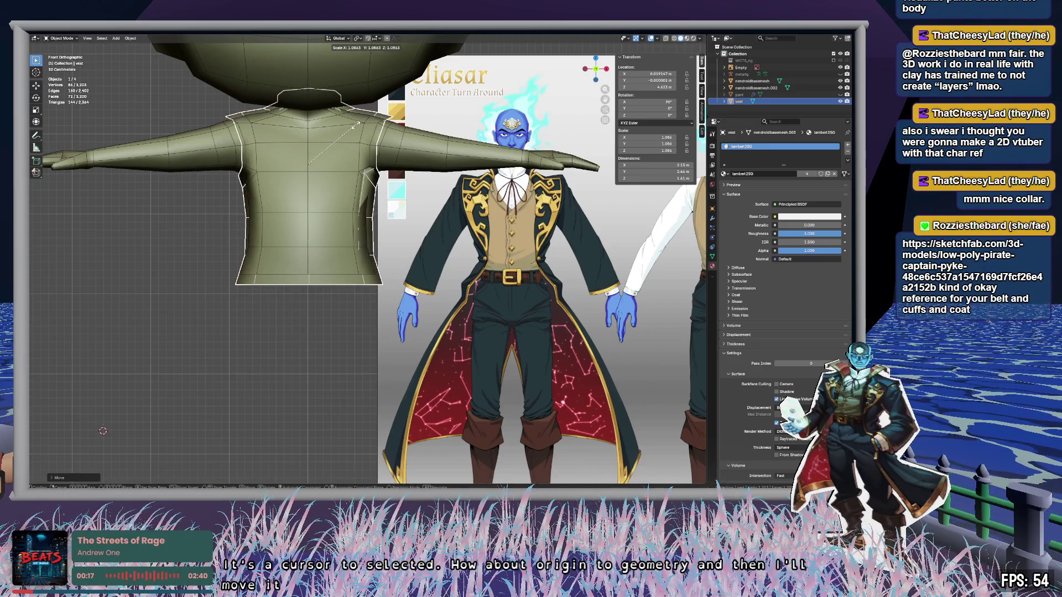
left_click(351, 126)
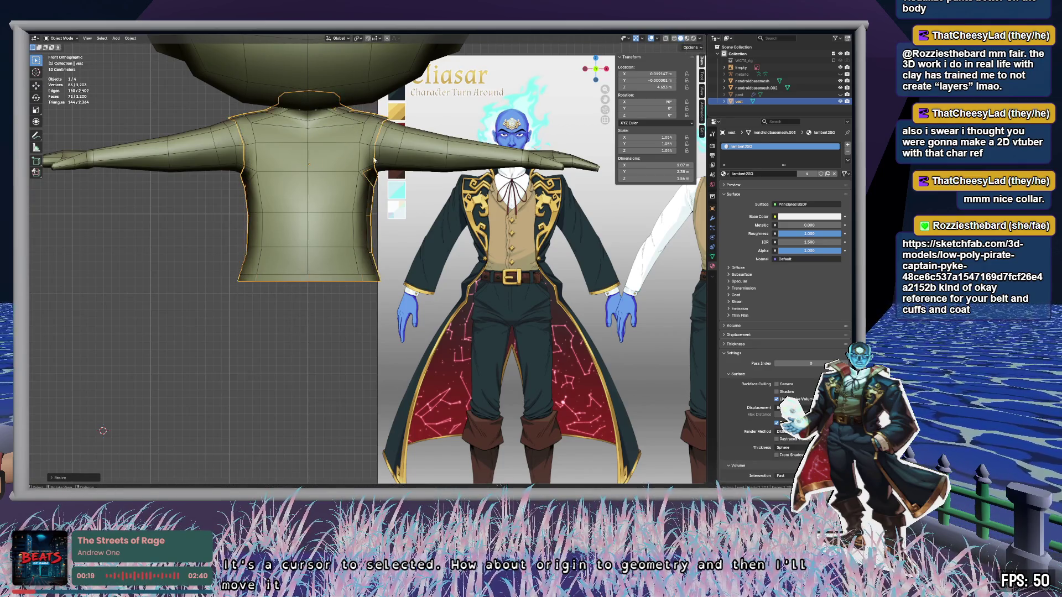
key("g")
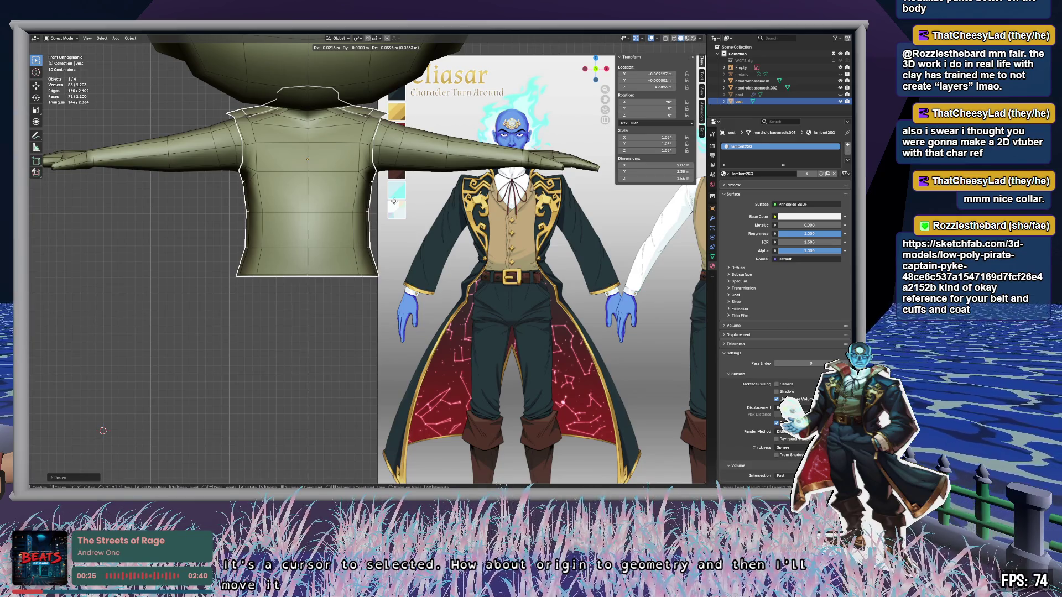
left_click(394, 201)
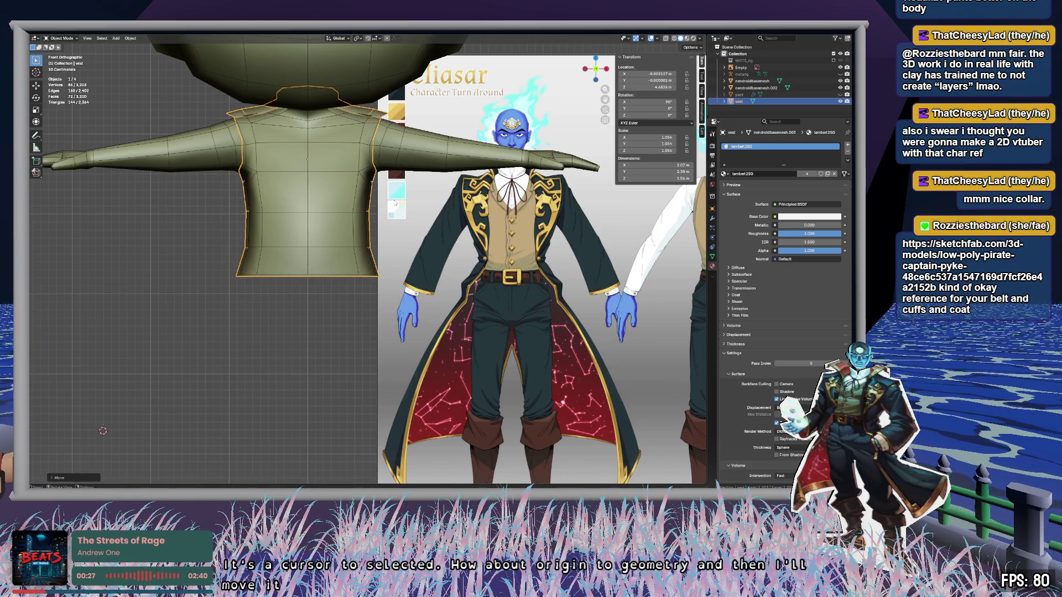
key("g")
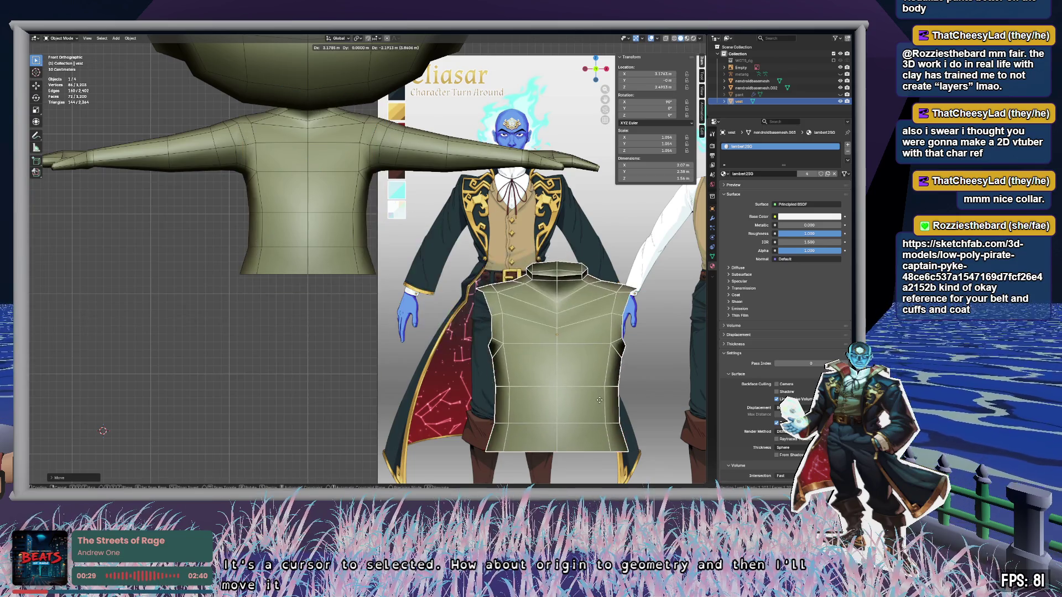
left_click(595, 406)
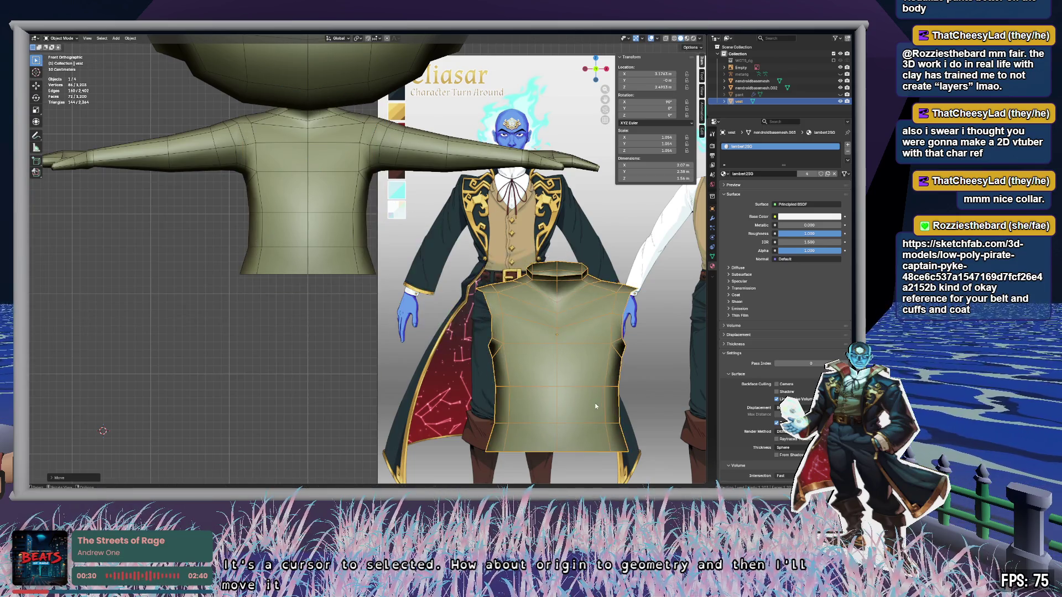
left_click(753, 88)
Step: Select the nendroidbasemesh body and snap the 3D cursor to its origin
left_click(753, 80)
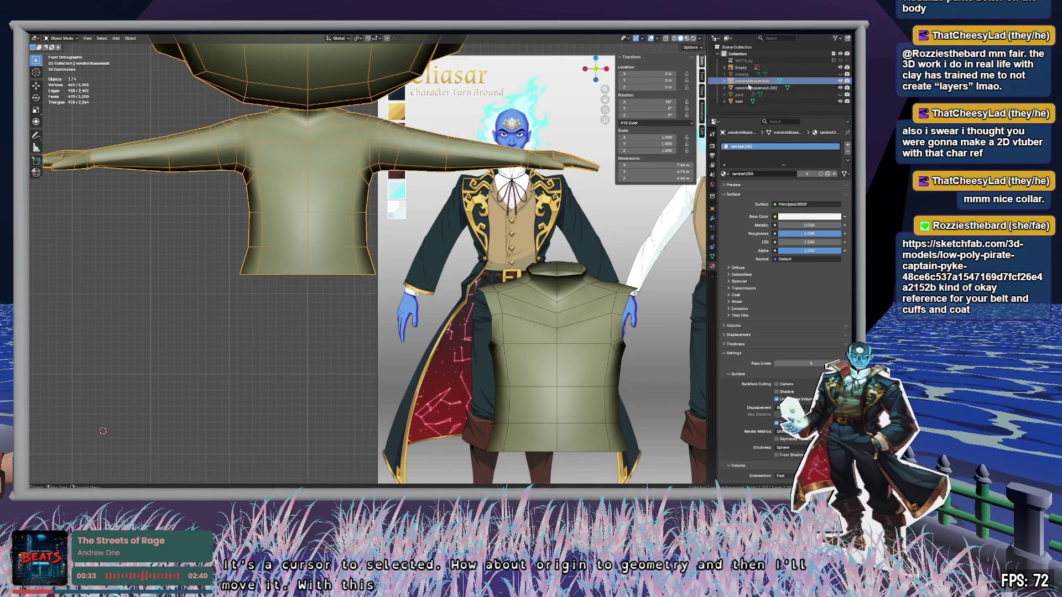
scroll(307, 307, "down", 6)
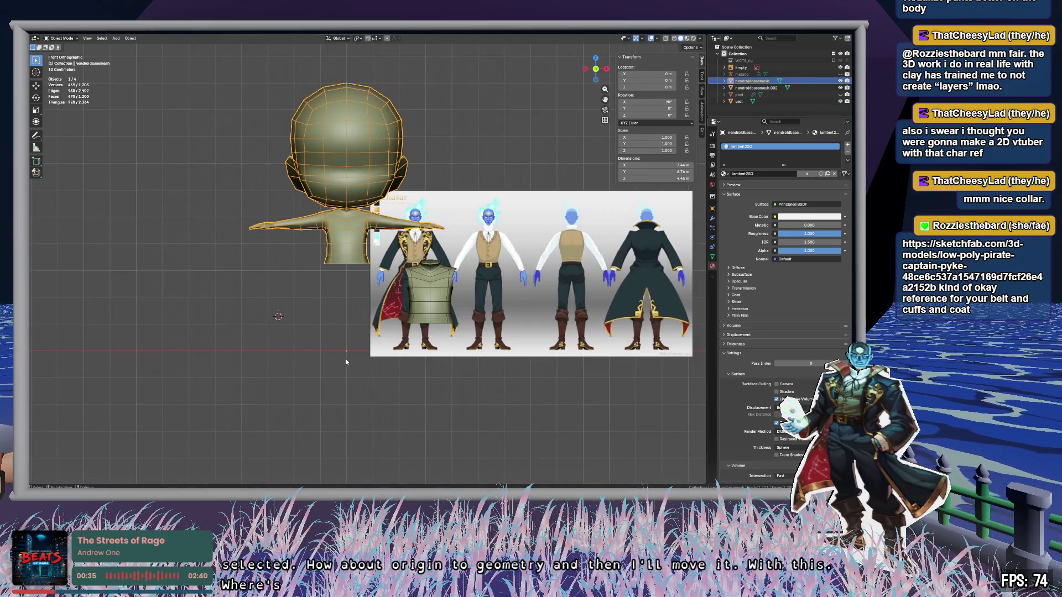
scroll(347, 351, "up", 8)
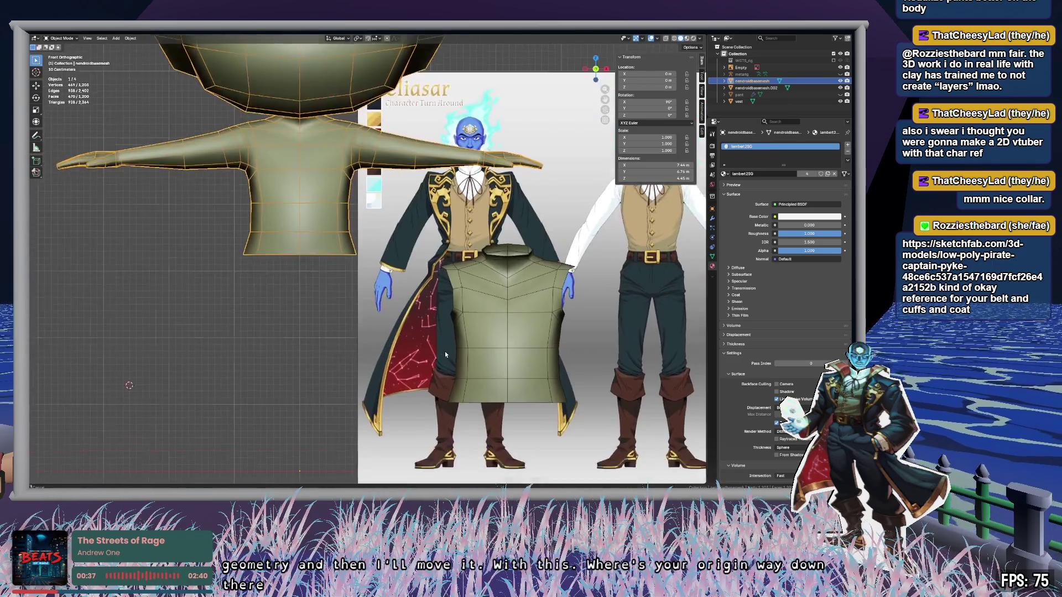
middle_click_drag(445, 351, 363, 226, "shift")
scroll(397, 273, "up", 2)
key("shift+s")
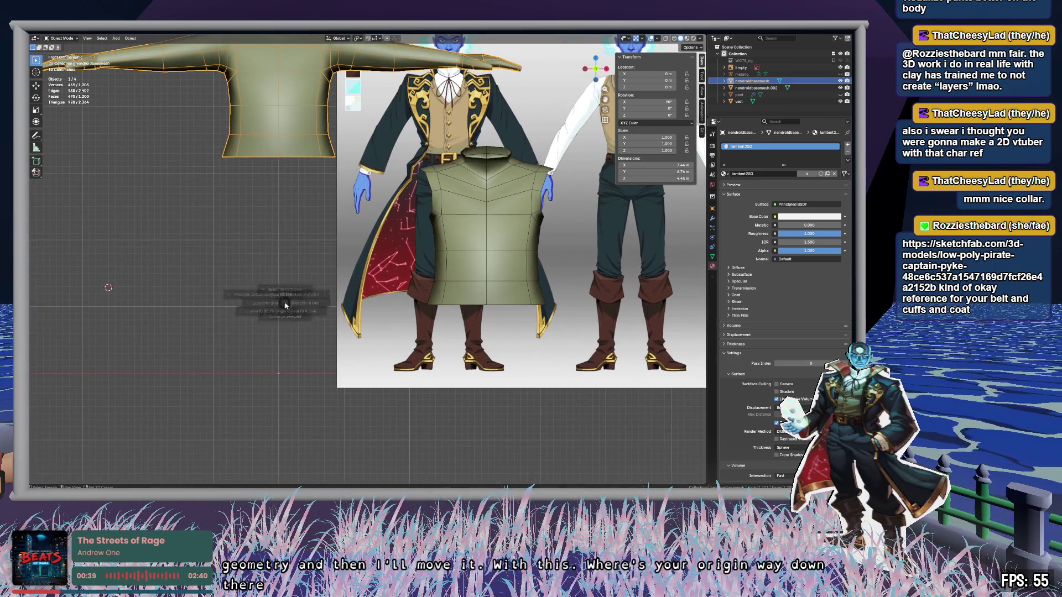
left_click(286, 345)
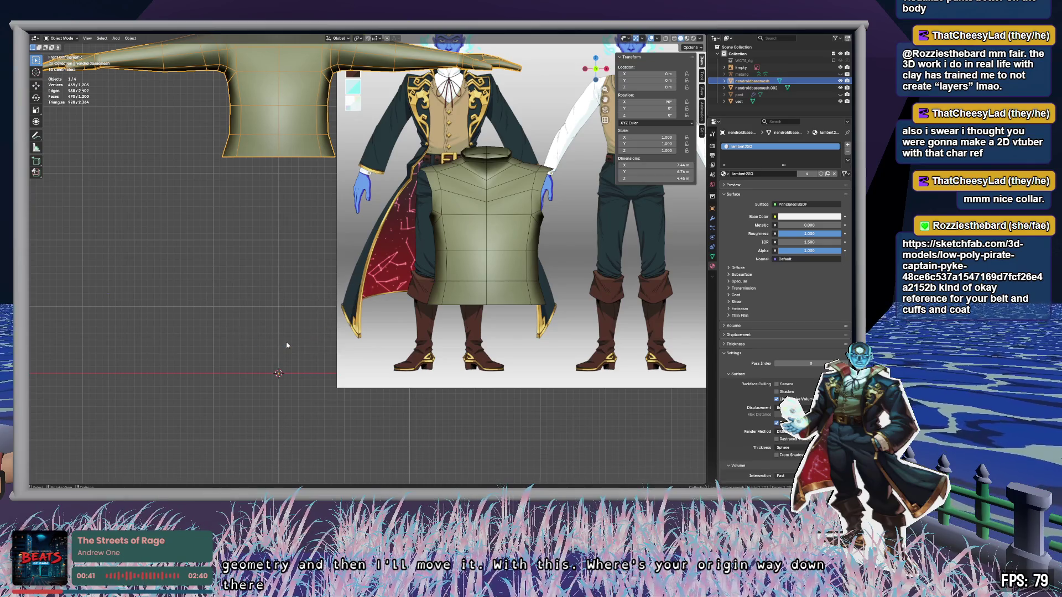
Step: Snap the vest to the cursor at the body's origin and return to front view
left_click(765, 102)
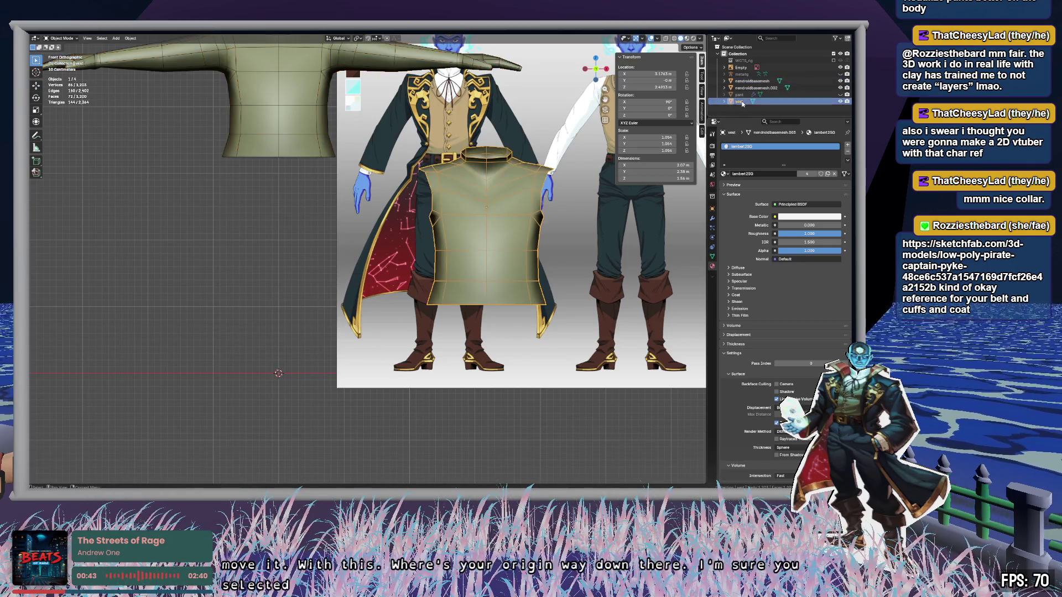
key("shift+s")
left_click(463, 252)
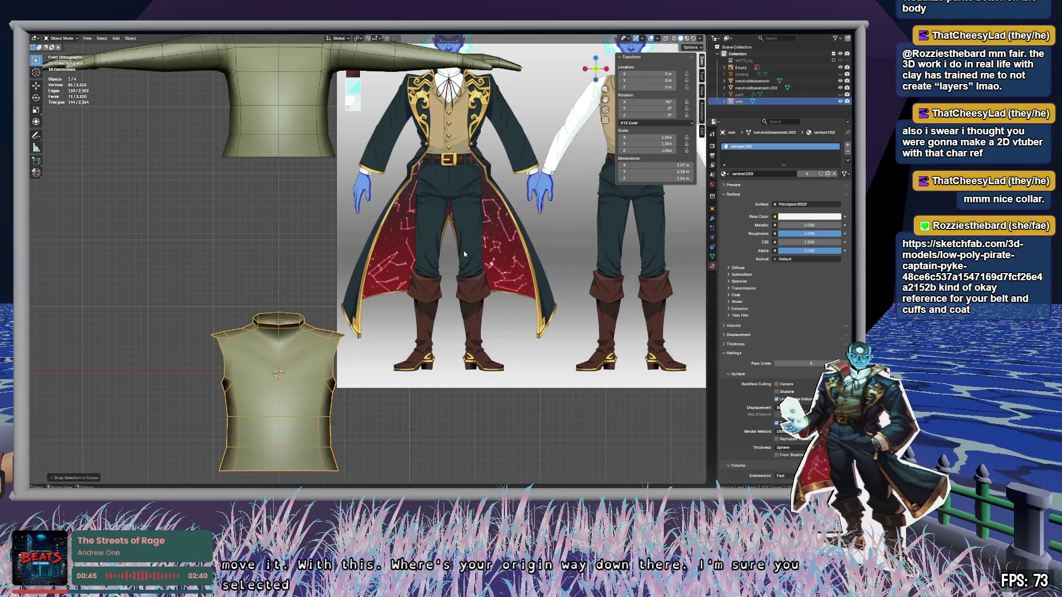
mouse_move(344, 264)
middle_mouse_down()
mouse_move(343, 280)
mouse_move(393, 303)
mouse_move(395, 318)
middle_mouse_up()
left_click(598, 73)
Step: Raise the vest vertically along Z, then switch to a straight side view
key("g")
key("z")
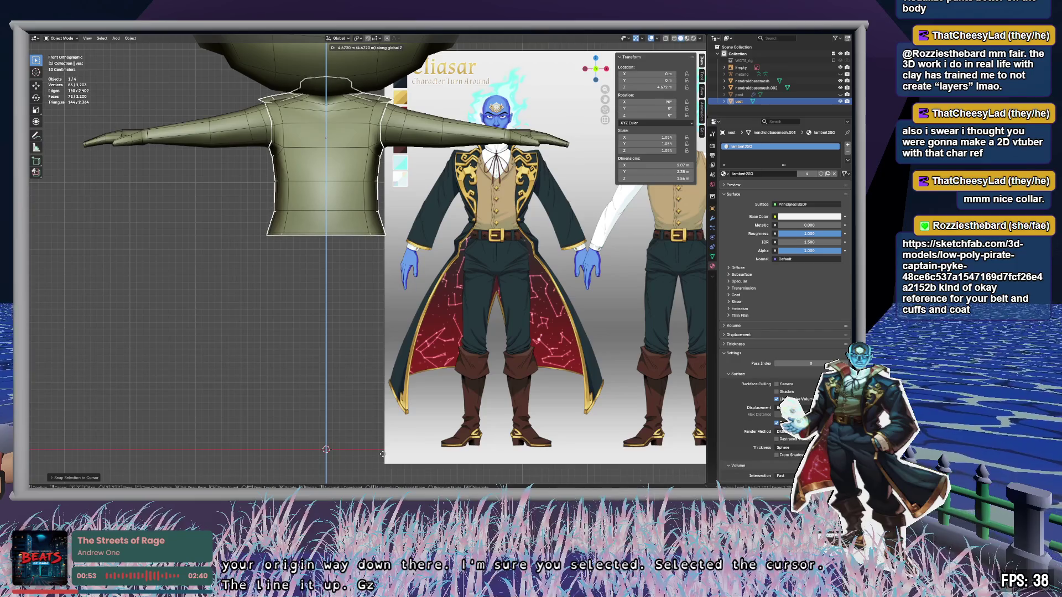
left_click(382, 456)
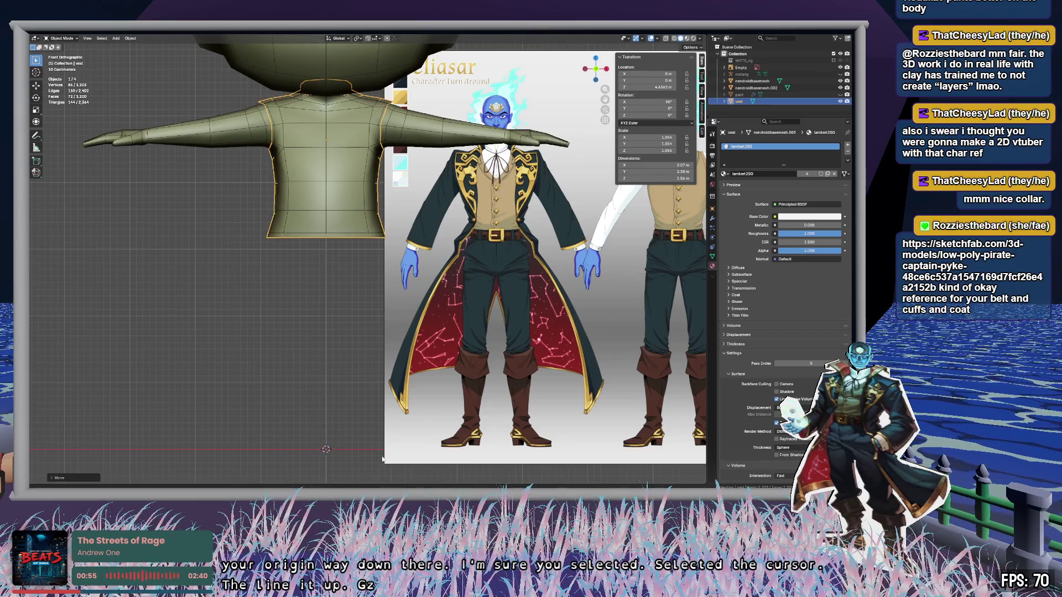
mouse_move(344, 395)
middle_mouse_down()
mouse_move(433, 409)
mouse_move(427, 356)
mouse_move(422, 372)
mouse_move(364, 394)
mouse_move(270, 408)
middle_mouse_up()
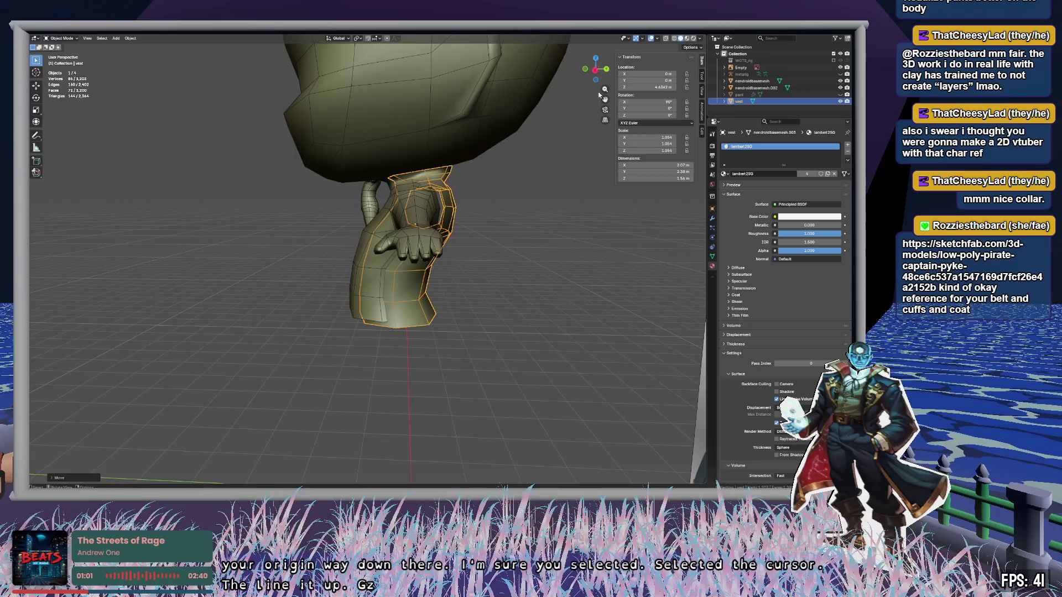
left_click(596, 70)
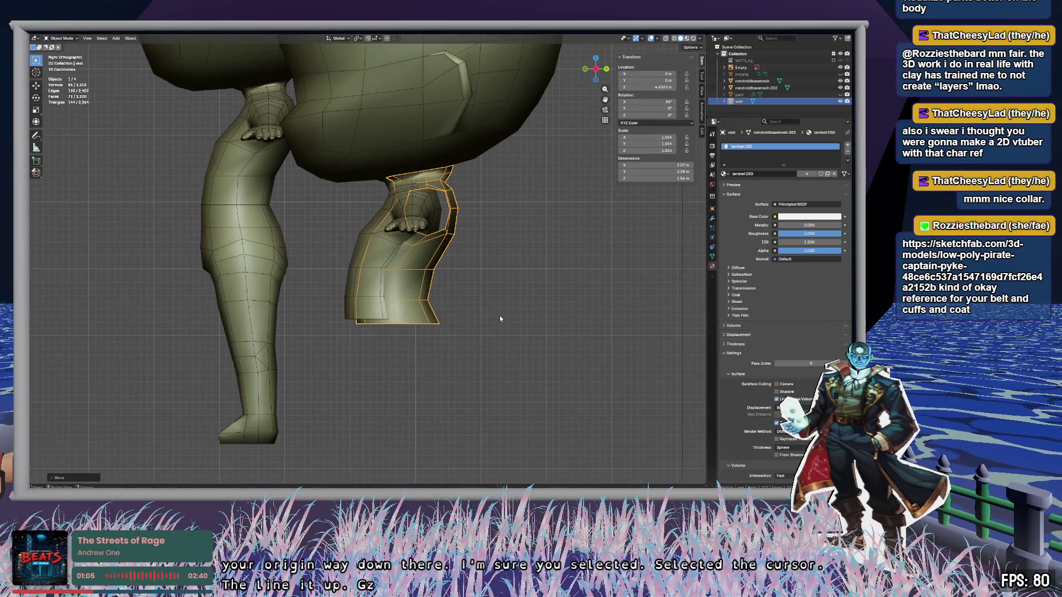
Step: Shift the vest about 0.14 m along Y and scale it to 1.067
key("g")
key("y")
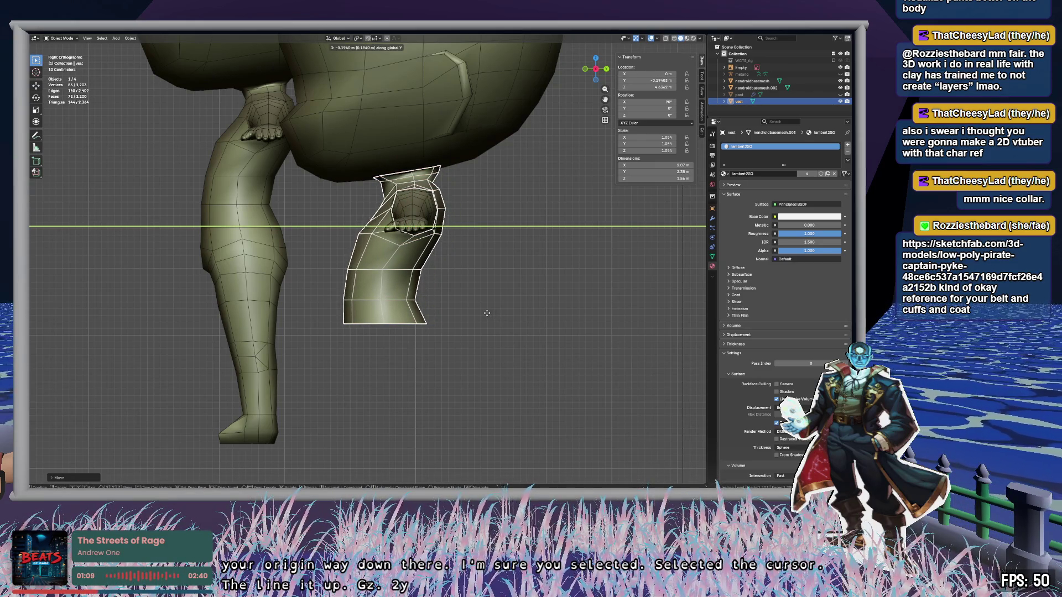
left_click(487, 313)
key("s")
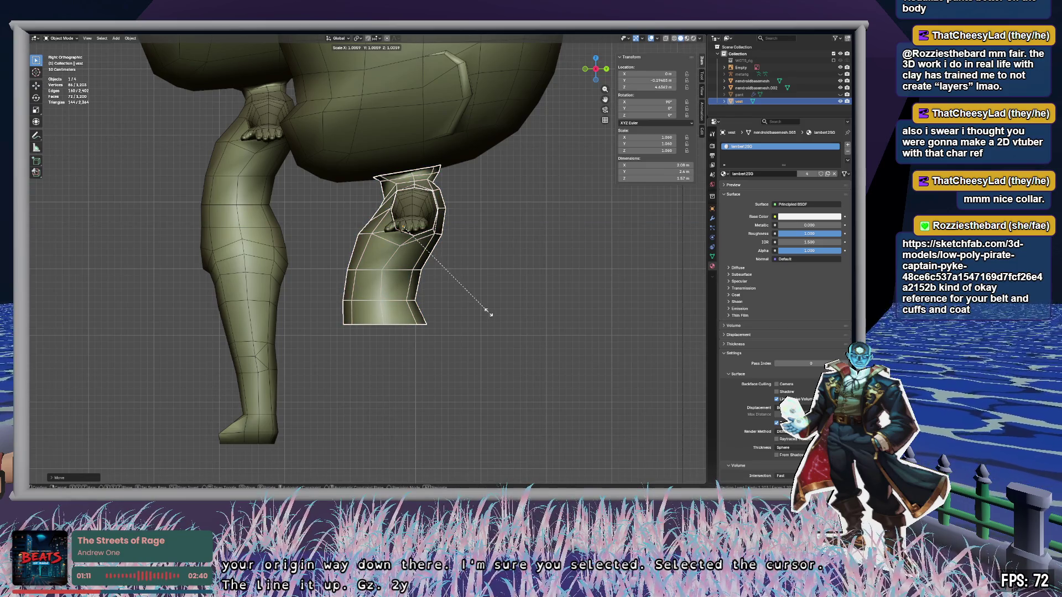
left_click(489, 312)
Step: Hide the vest and select the reference image Empty
mouse_move(486, 310)
middle_mouse_down()
mouse_move(459, 315)
mouse_move(541, 334)
mouse_move(558, 327)
middle_mouse_up()
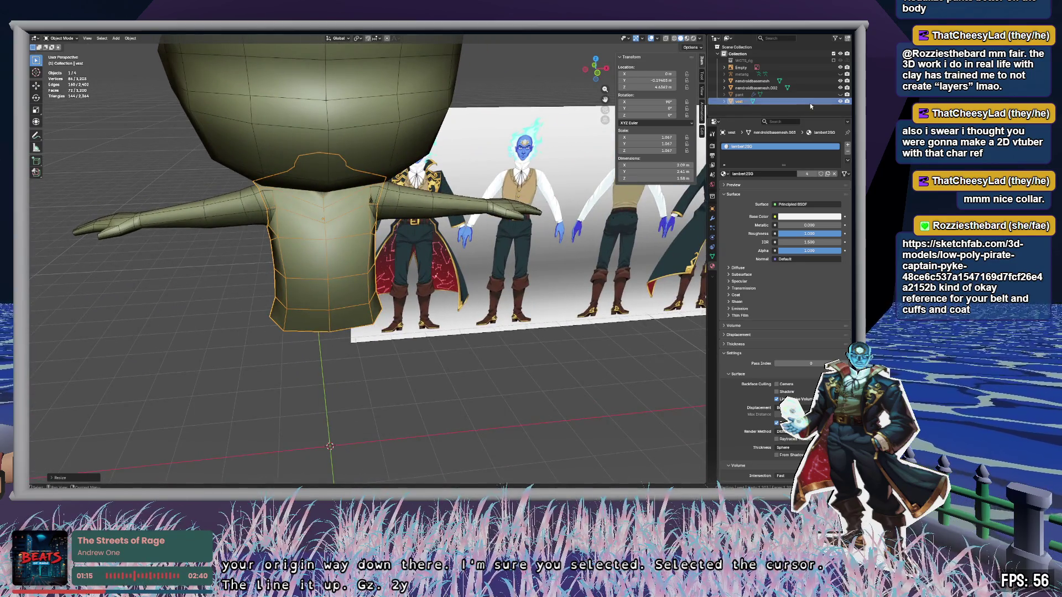
left_click(841, 101)
left_click(421, 288)
middle_click_drag(420, 288, 419, 313)
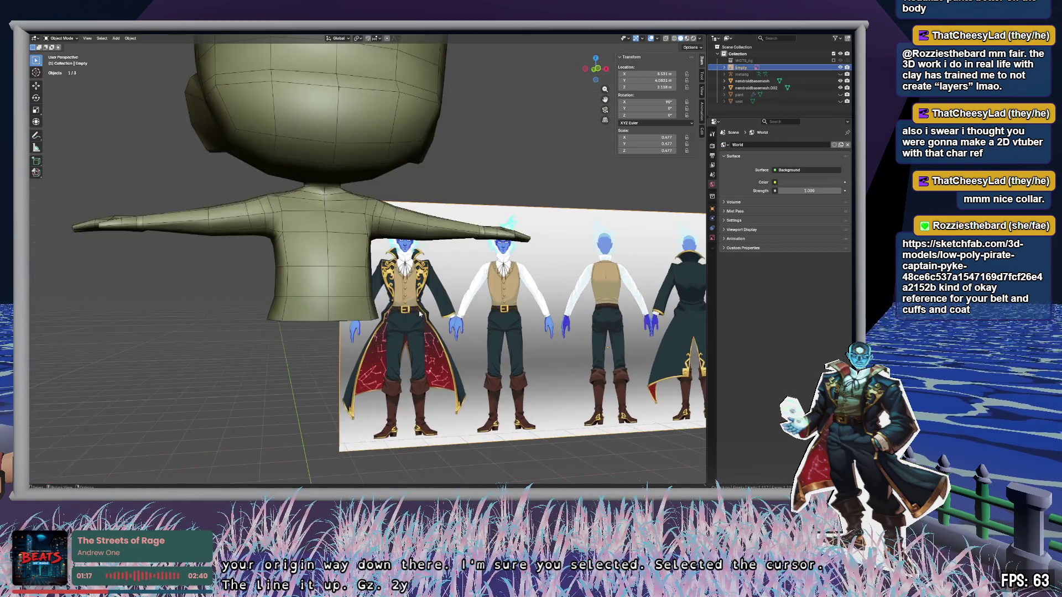
scroll(413, 322, "up", 4)
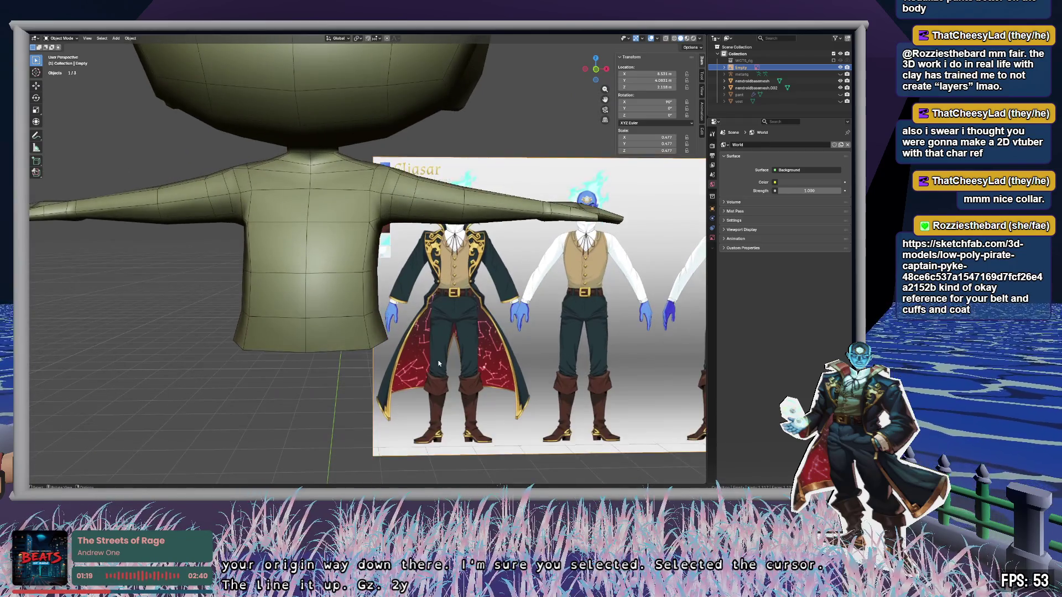
middle_click_drag(284, 187, 315, 185)
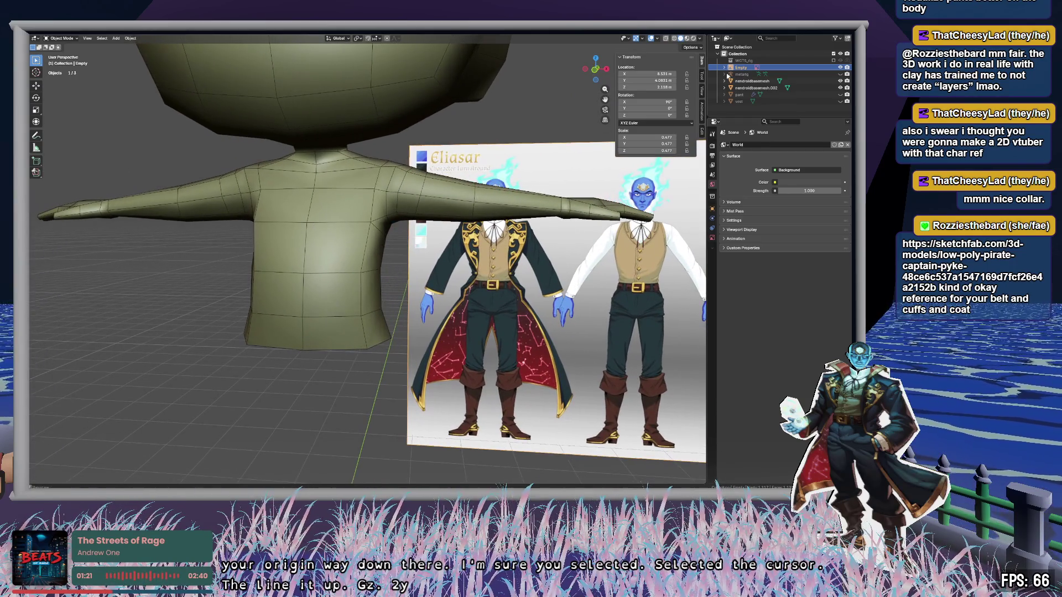
right_click(802, 69)
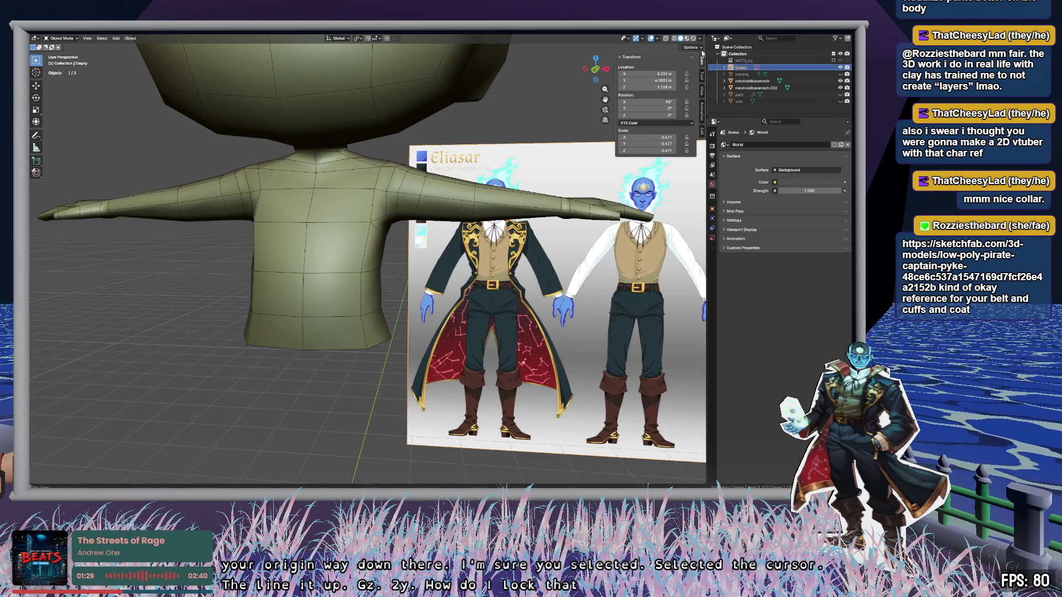
left_click(724, 68)
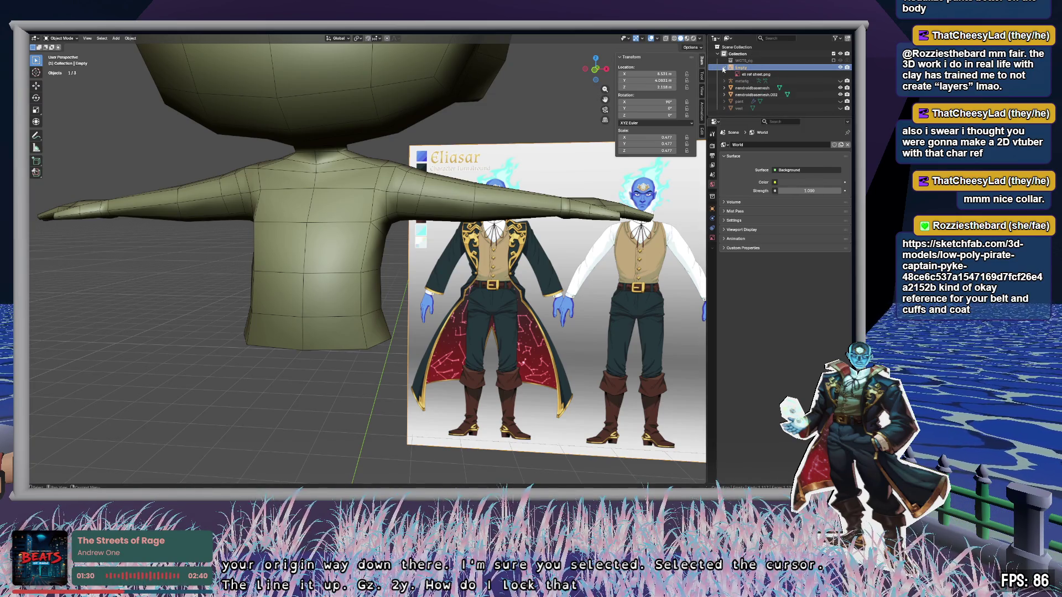
right_click(755, 74)
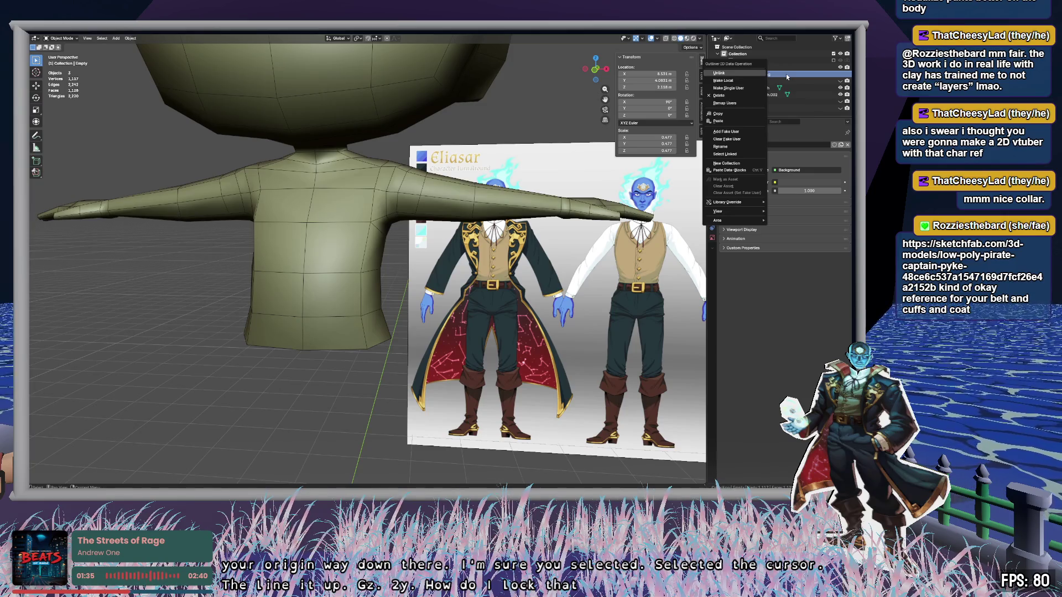
key("Escape")
left_click(724, 67)
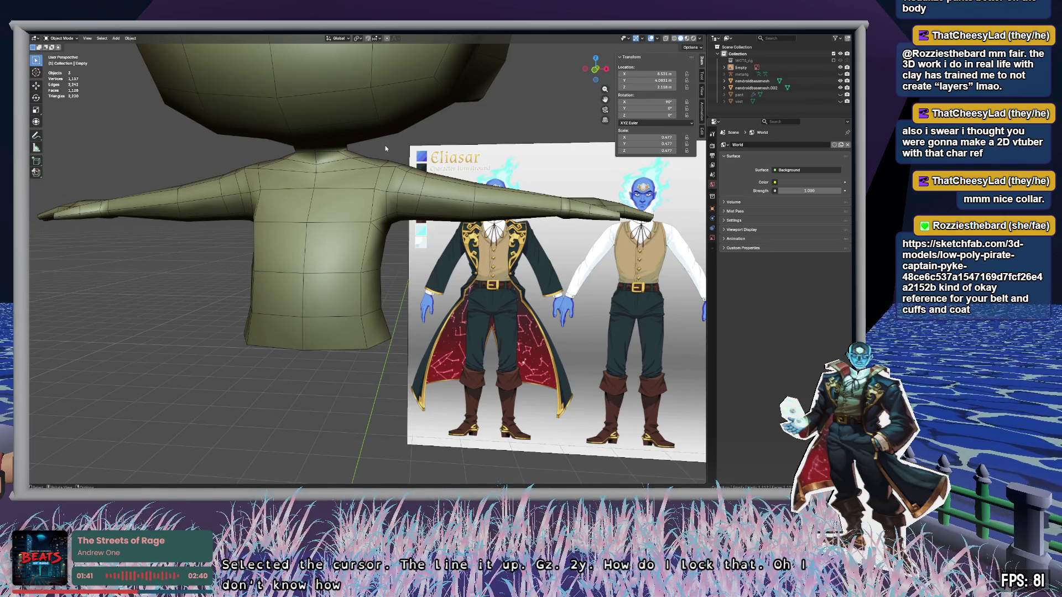
middle_click_drag(385, 148, 358, 144)
Step: Delete the torso faces of the nendroidbasemesh body, leaving head and arms
left_click(358, 145)
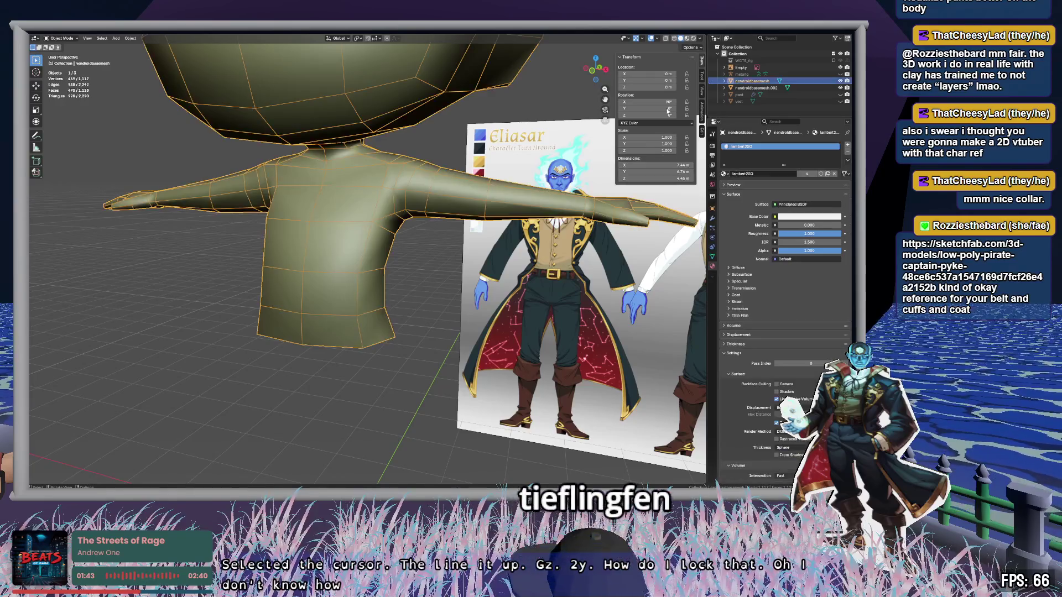
key("Tab")
mouse_move(445, 191)
middle_mouse_down()
mouse_move(455, 111)
mouse_move(455, 155)
middle_mouse_up()
key("x")
left_click(455, 155)
key("Tab")
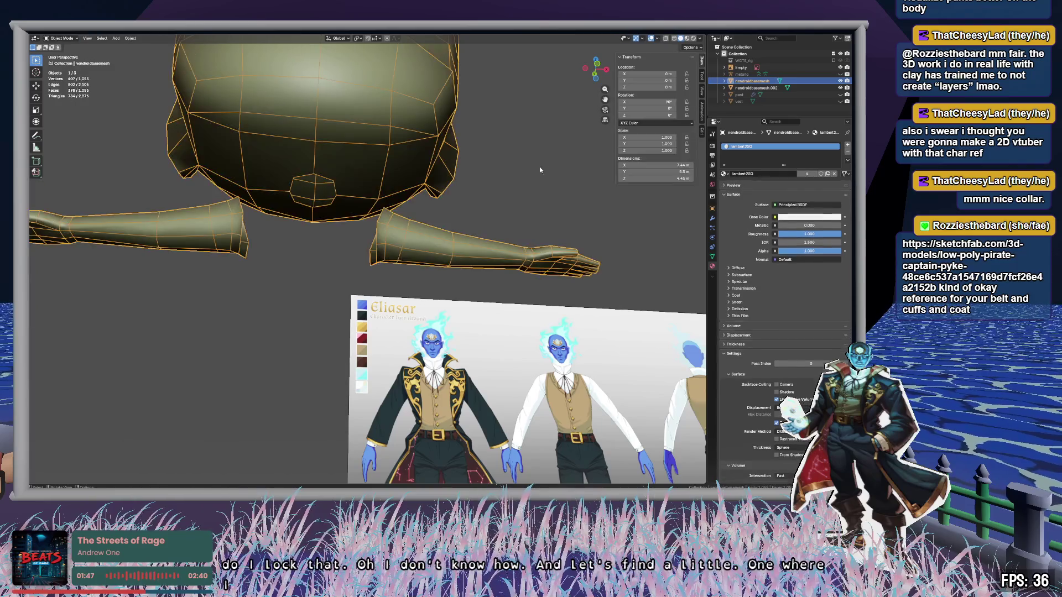
middle_click_drag(539, 167, 545, 171)
Step: Unhide the pant and vest objects
left_click(740, 95)
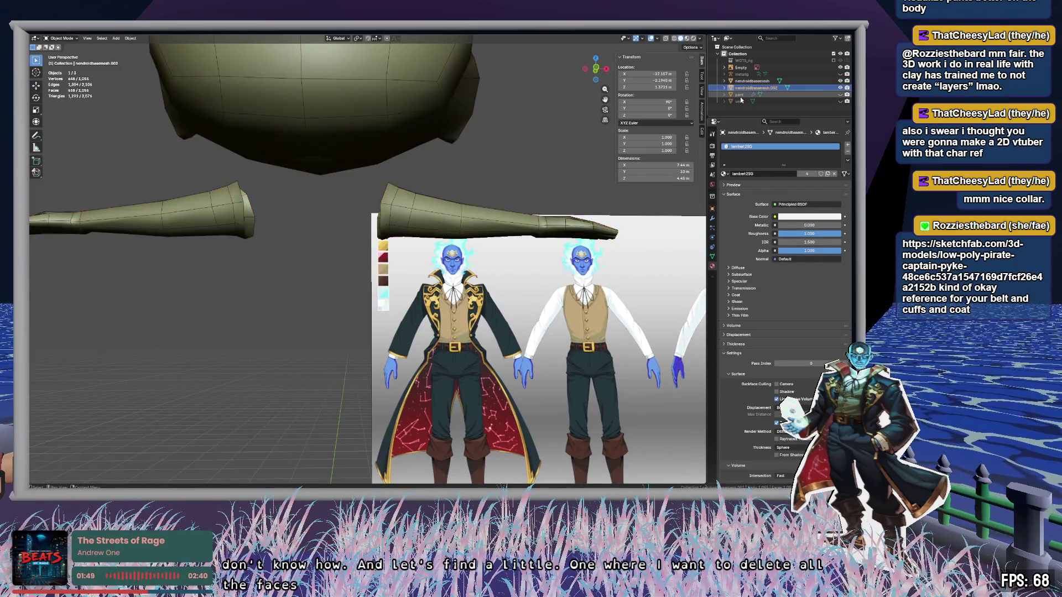
left_click(740, 101)
left_click(840, 101)
left_click(840, 94)
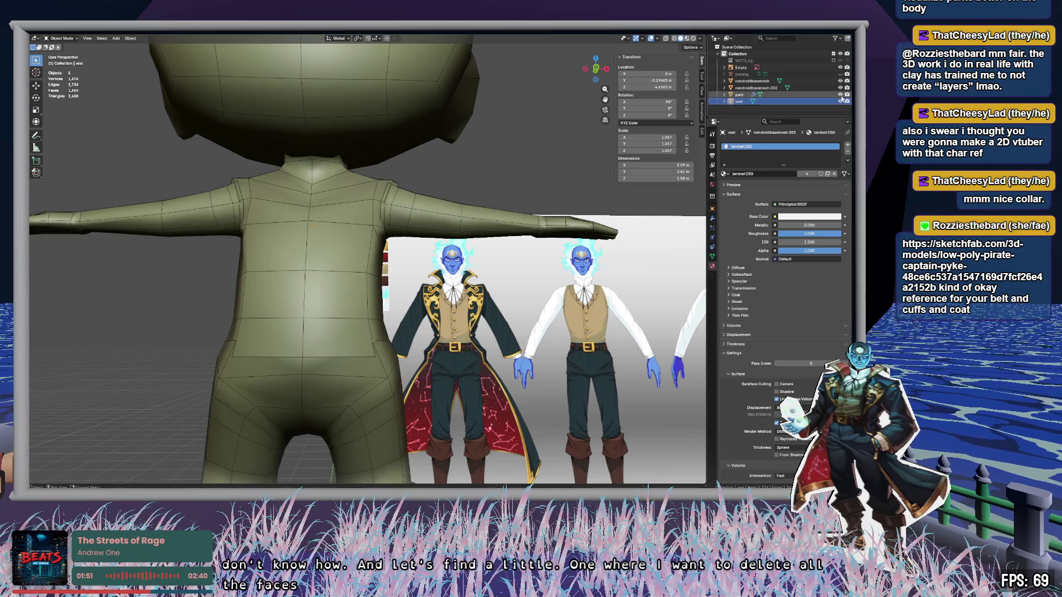
mouse_move(498, 321)
middle_mouse_down()
mouse_move(443, 256)
mouse_move(360, 324)
mouse_move(334, 320)
mouse_move(428, 329)
mouse_move(381, 338)
mouse_move(488, 360)
mouse_move(547, 239)
middle_mouse_up()
mouse_move(559, 275)
middle_mouse_down()
mouse_move(425, 290)
mouse_move(505, 213)
mouse_move(409, 224)
mouse_move(437, 221)
middle_mouse_up()
Step: Put the vest into Edit Mode and select a single vertex on its lower edge
left_click(740, 101)
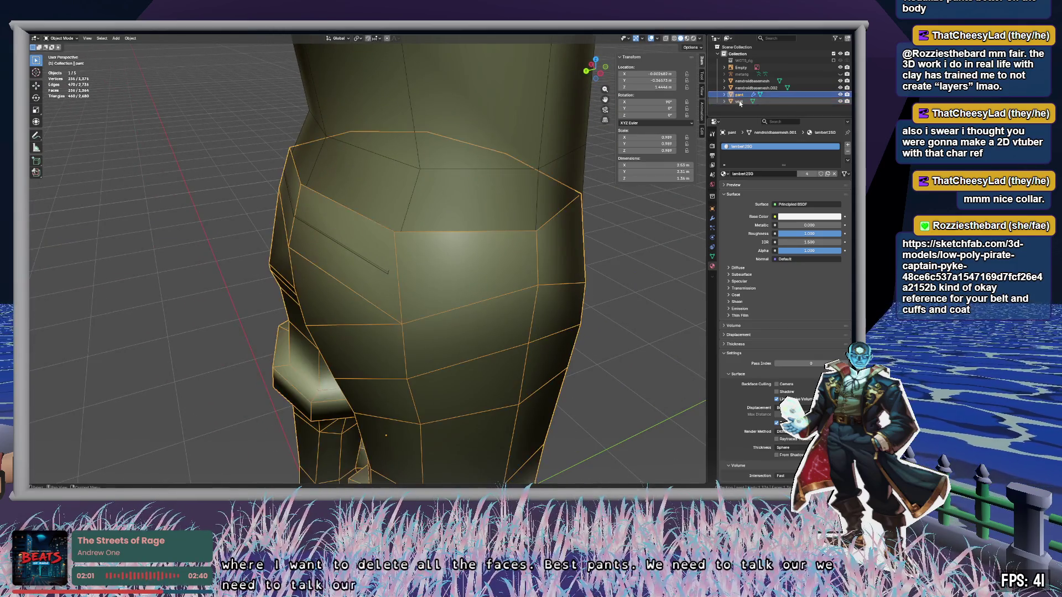
key("Tab")
middle_click_drag(452, 250, 489, 257)
left_click(315, 308)
mouse_move(400, 318)
middle_mouse_down()
mouse_move(516, 319)
mouse_move(459, 343)
middle_mouse_up()
Step: In top view, move the selected vest hem vertex to a new position
left_click(596, 66)
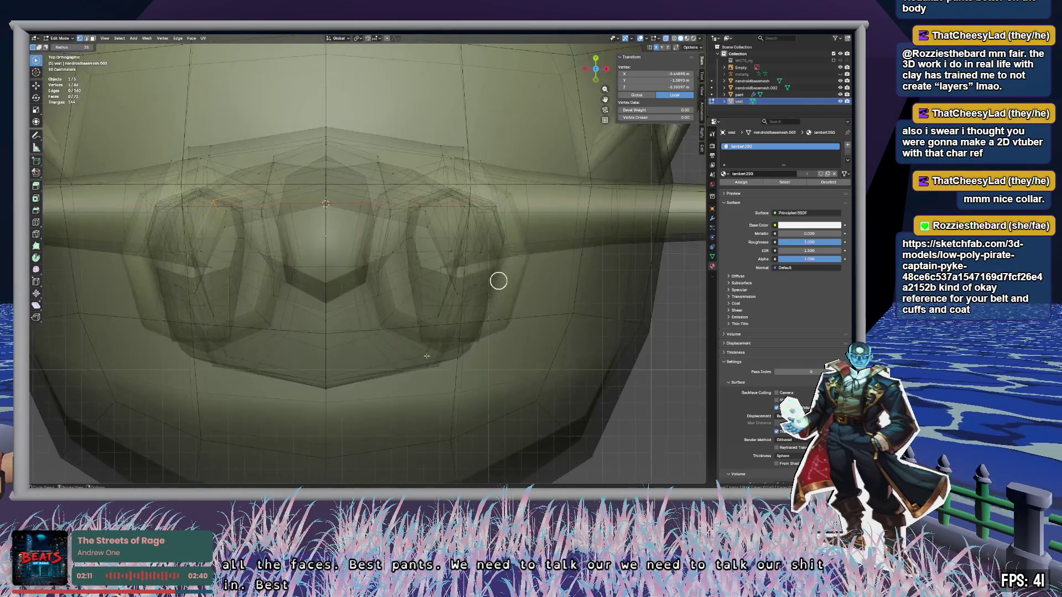
key("g")
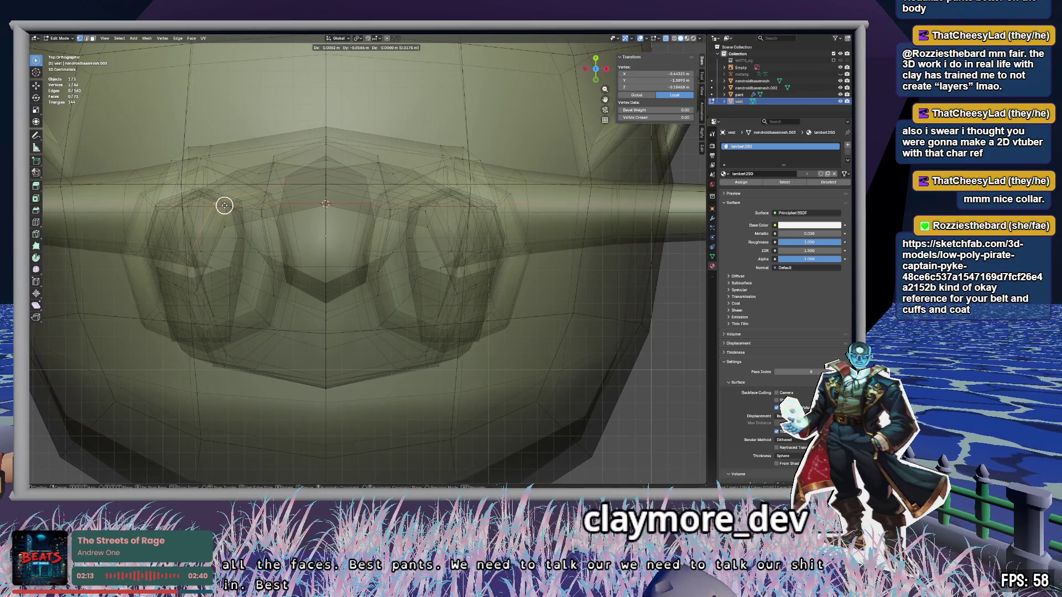
left_click(226, 208)
mouse_move(380, 277)
middle_mouse_down()
mouse_move(481, 218)
mouse_move(544, 229)
middle_mouse_up()
Step: Select another hem vertex and slide it along the Y axis in top view
left_click(452, 225)
left_click(443, 222)
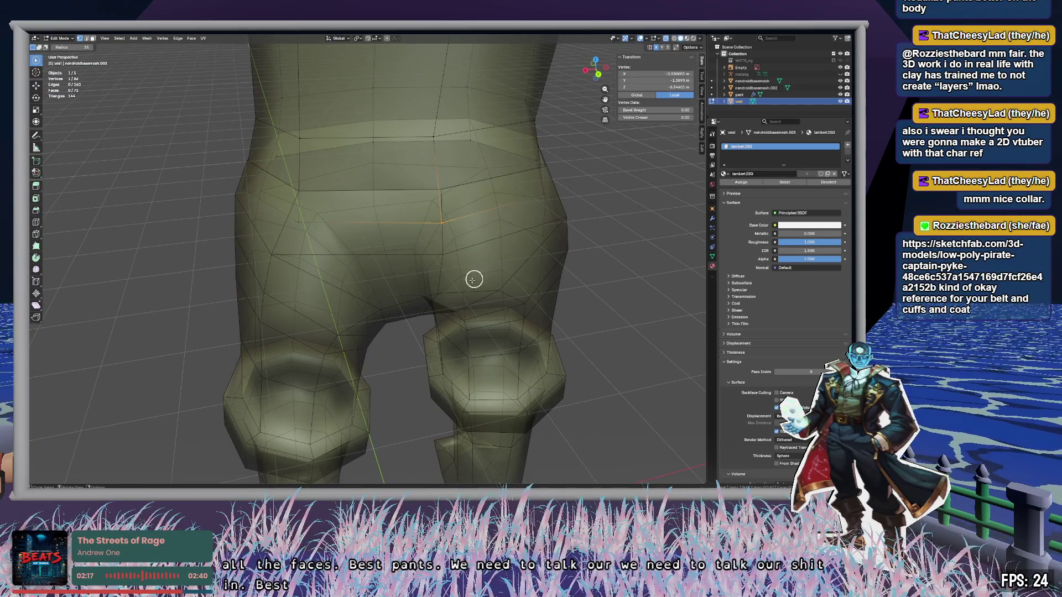
middle_click_drag(472, 280, 536, 271)
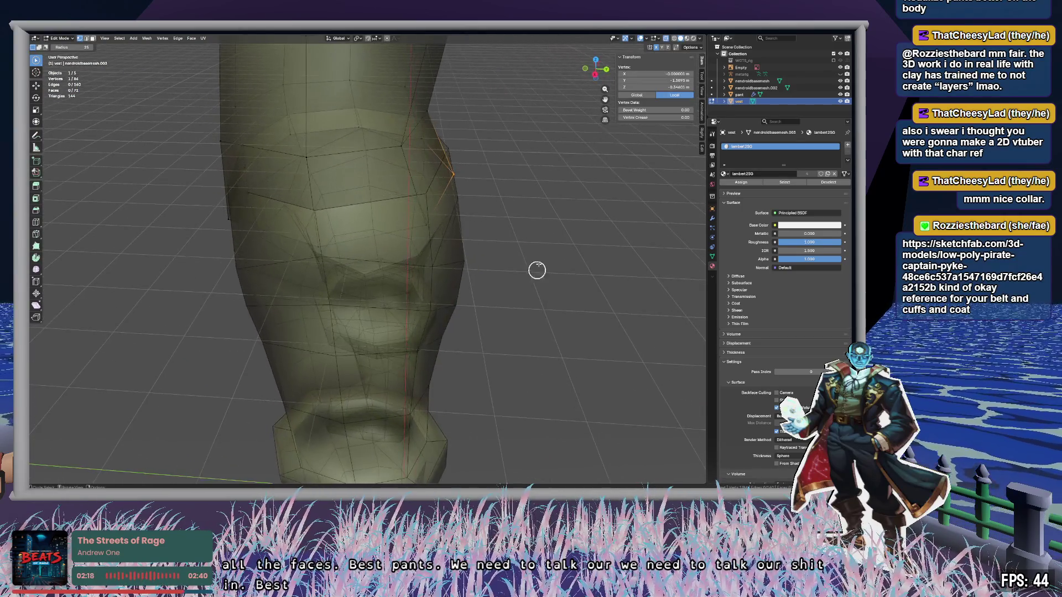
left_click(594, 59)
key("g")
key("y")
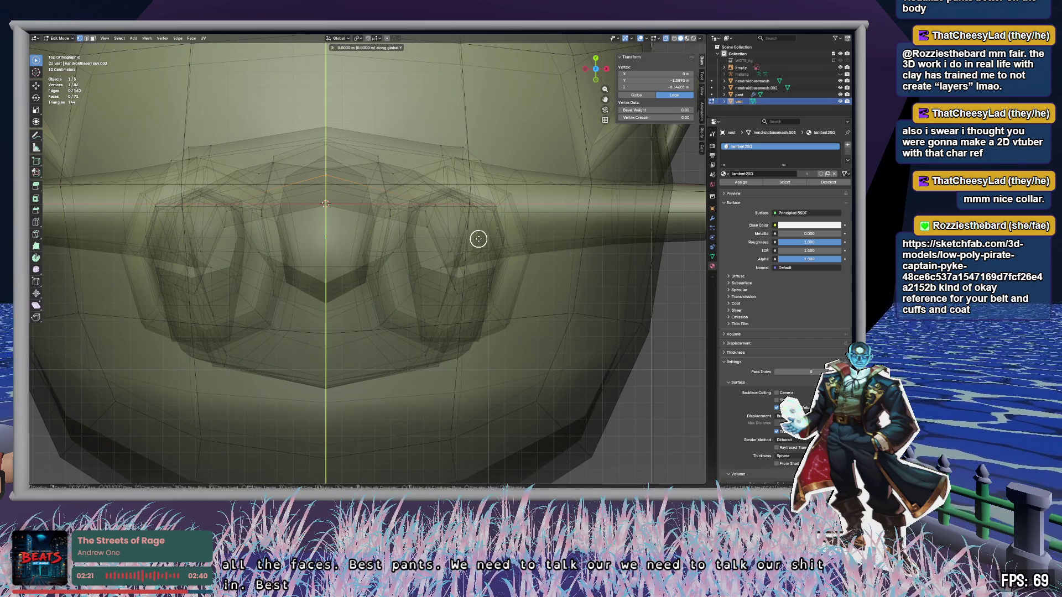
left_click(478, 243)
mouse_move(479, 243)
middle_mouse_down()
mouse_move(519, 263)
mouse_move(456, 228)
mouse_move(398, 213)
mouse_move(534, 249)
mouse_move(436, 242)
mouse_move(449, 255)
mouse_move(430, 239)
mouse_move(371, 239)
middle_mouse_up()
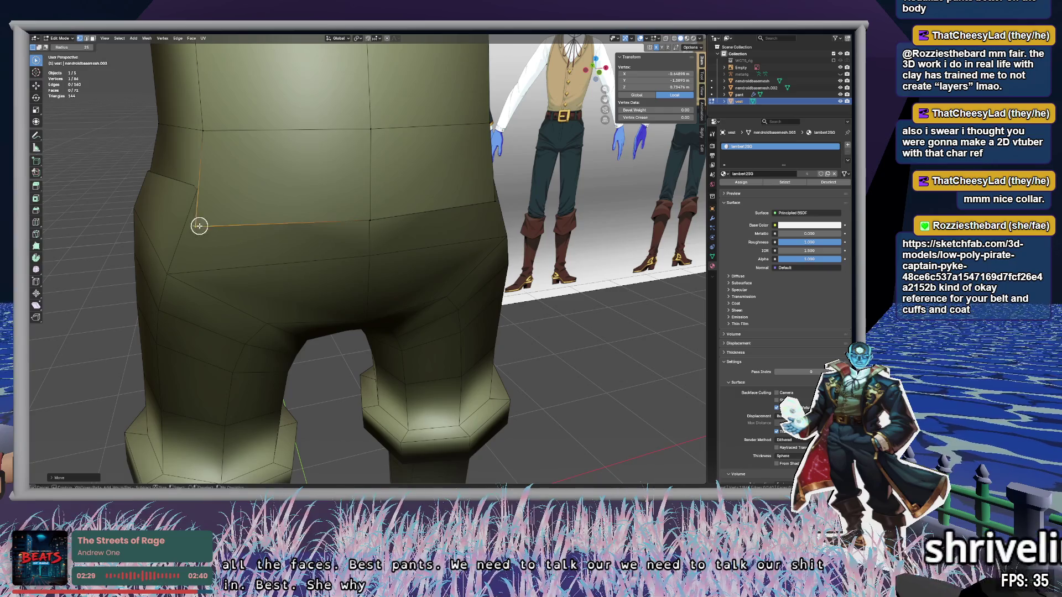
Step: In left side view, move a waist vertex twice to adjust the hip outline
mouse_move(199, 223)
middle_mouse_down()
mouse_move(497, 284)
mouse_move(422, 294)
middle_mouse_up()
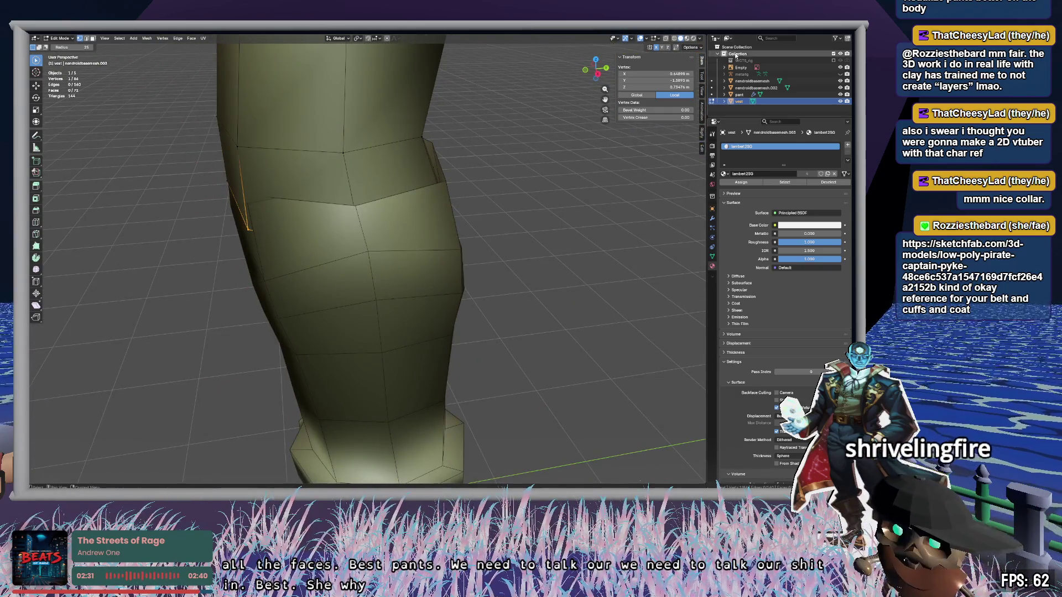
left_click(606, 68)
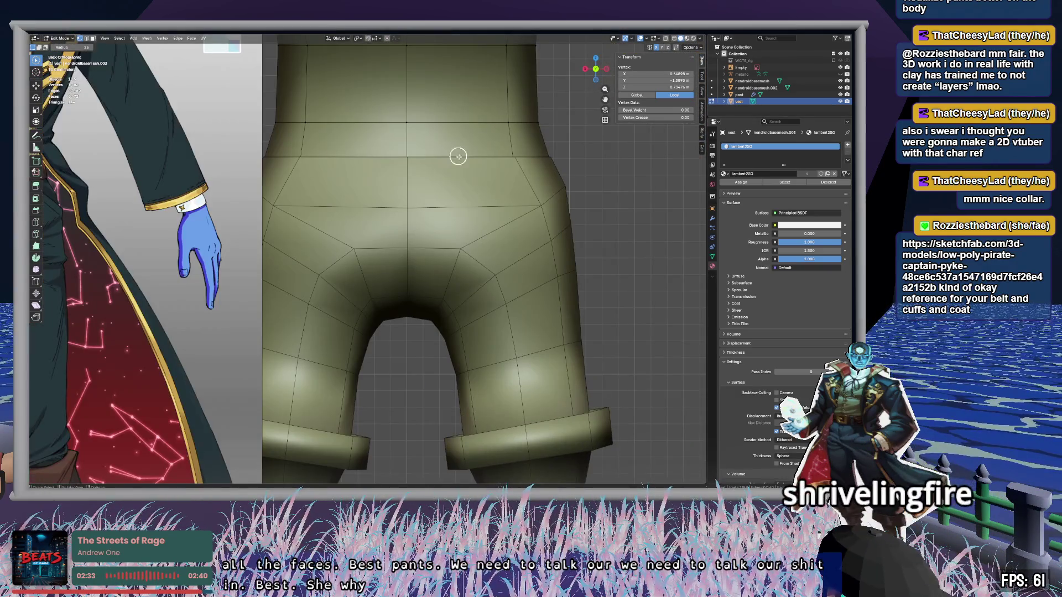
left_click(606, 69)
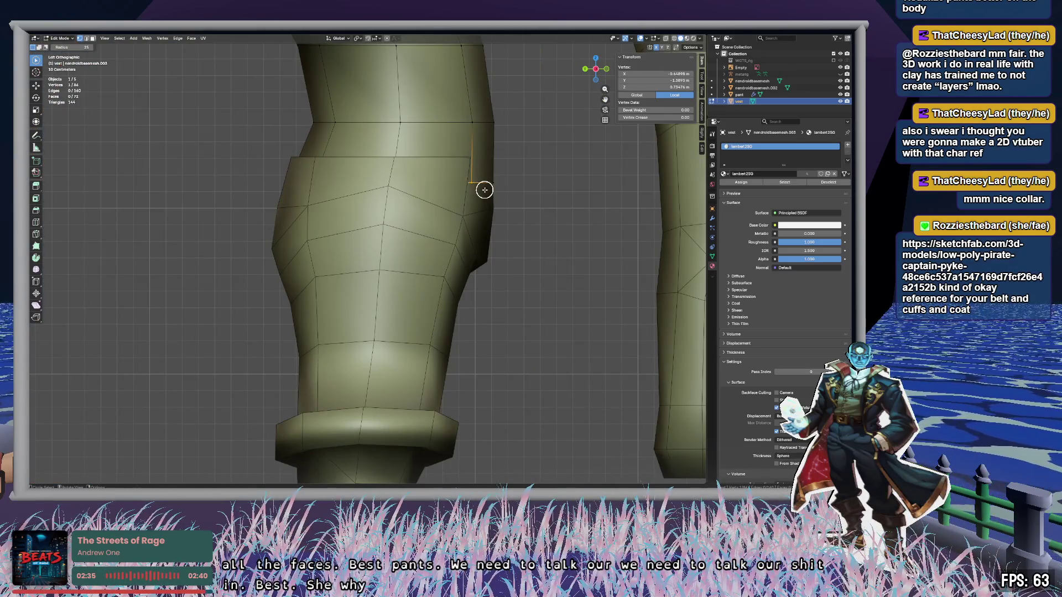
key("g")
left_click(480, 189)
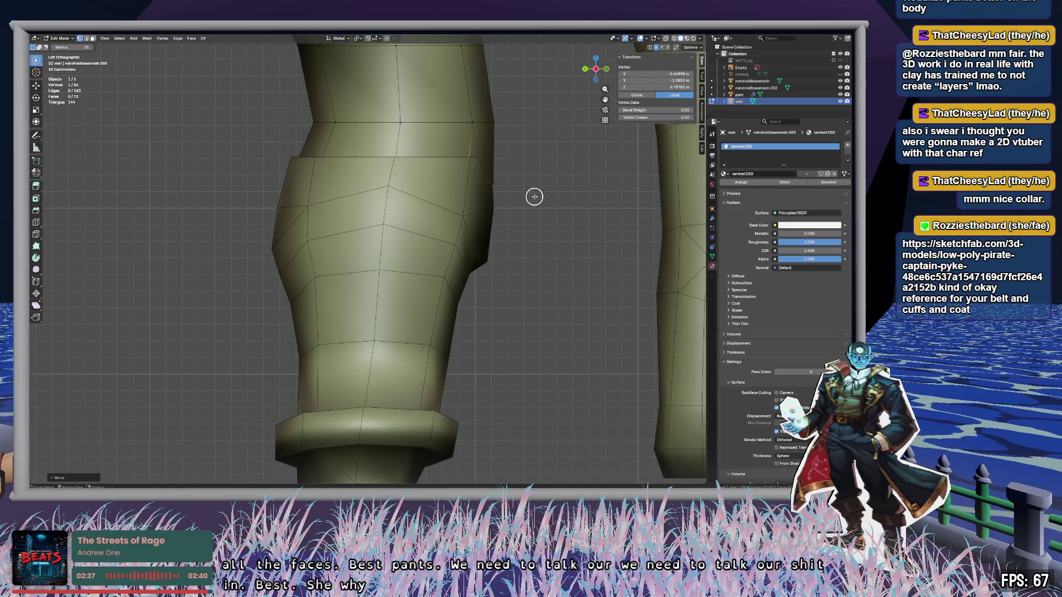
key("g")
left_click(497, 182)
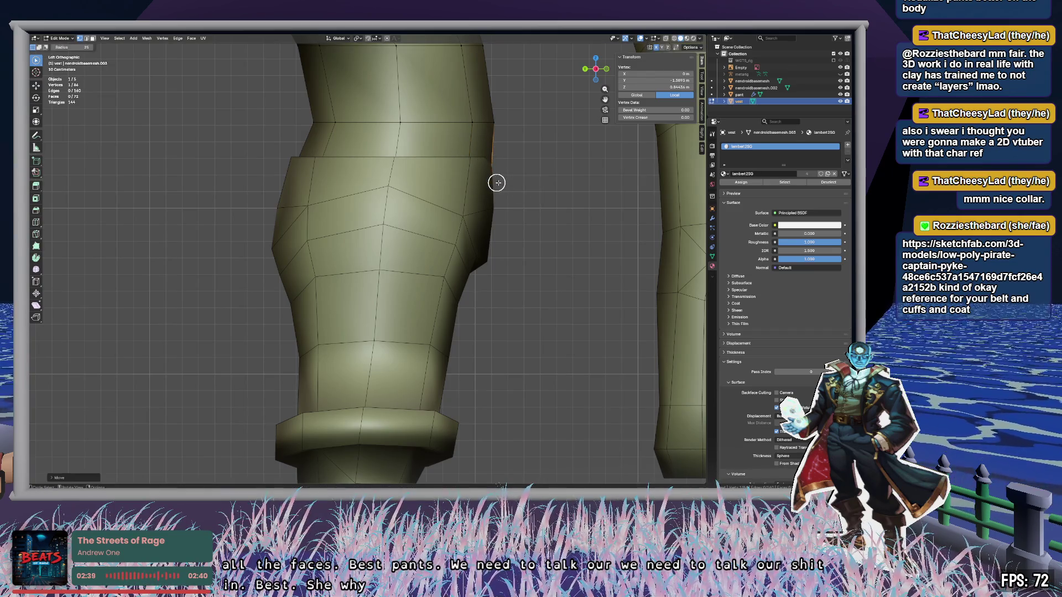
mouse_move(495, 182)
middle_mouse_down()
mouse_move(562, 190)
mouse_move(443, 209)
mouse_move(553, 202)
middle_mouse_up()
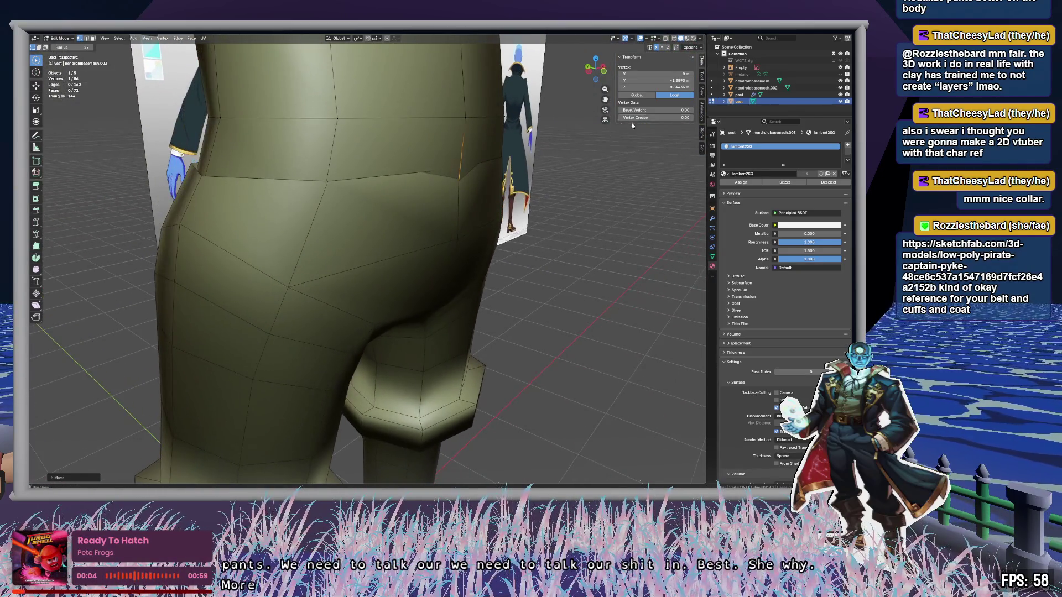
Step: Edit the pant mesh and, in left side view, move waist vertices twice for a tighter fit
key("Tab")
left_click(742, 96)
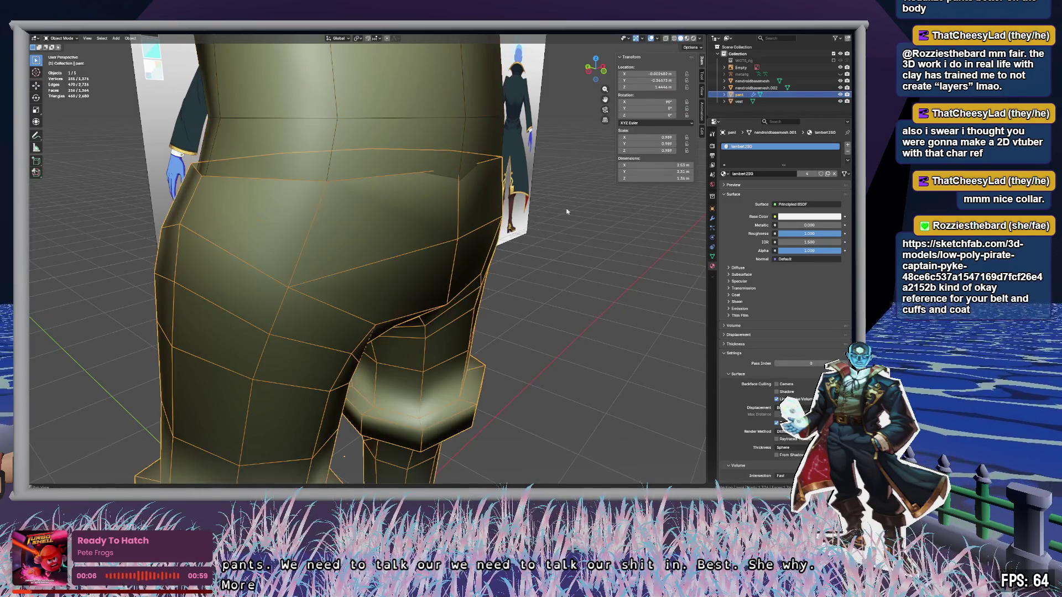
key("Tab")
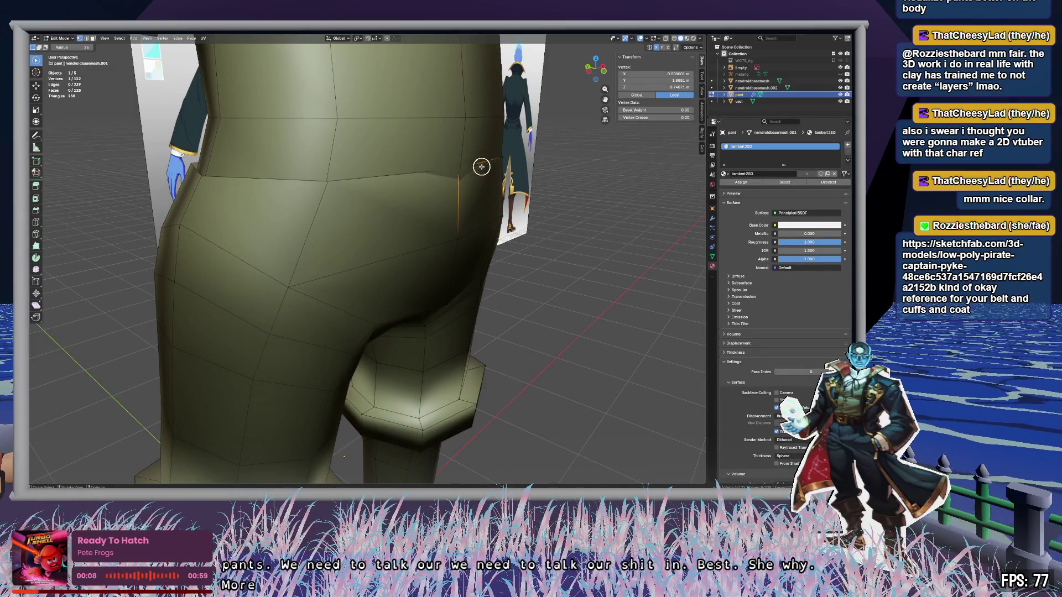
mouse_move(481, 166)
middle_mouse_down()
mouse_move(501, 211)
mouse_move(514, 216)
mouse_move(464, 221)
mouse_move(508, 223)
middle_mouse_up()
left_click(604, 72)
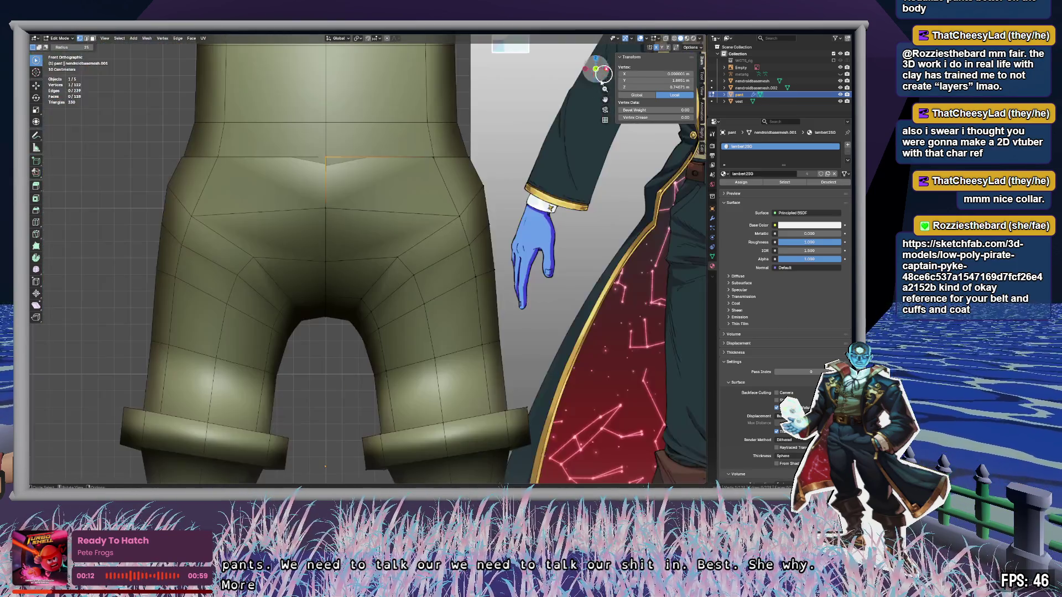
left_click(585, 69)
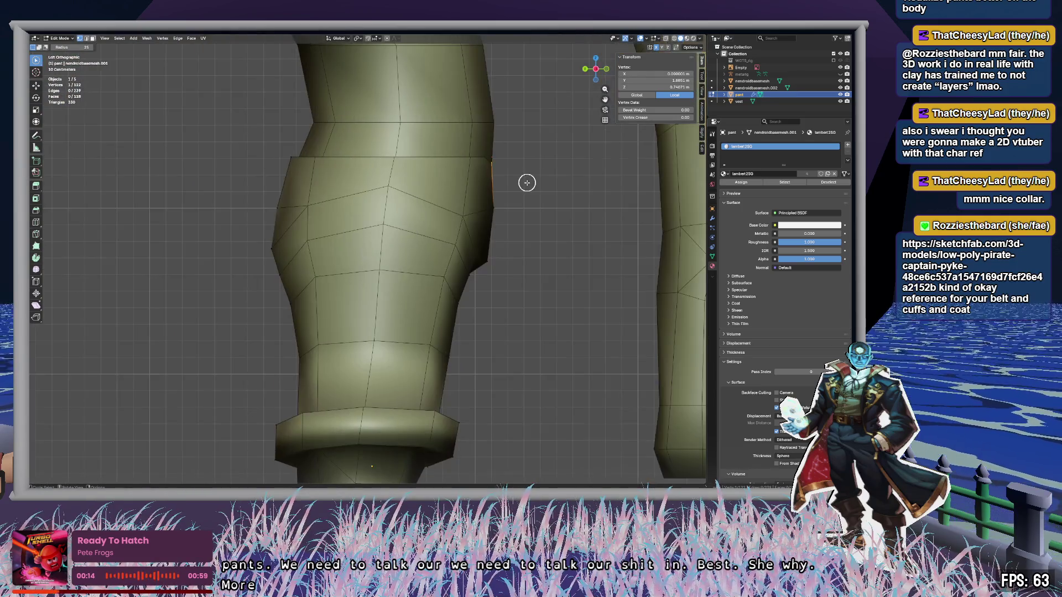
key("g")
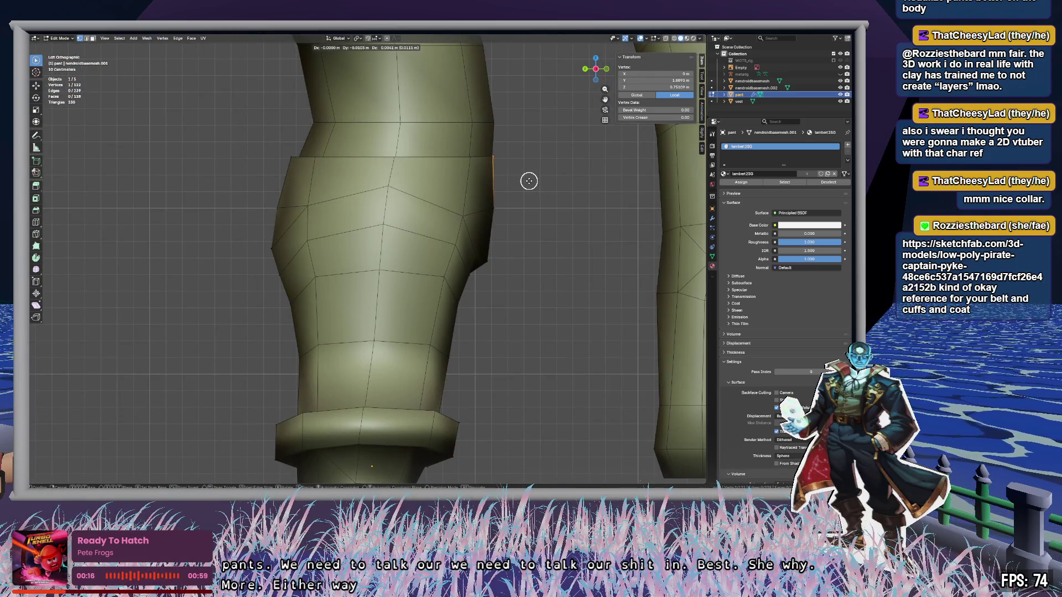
left_click(529, 180)
key("g")
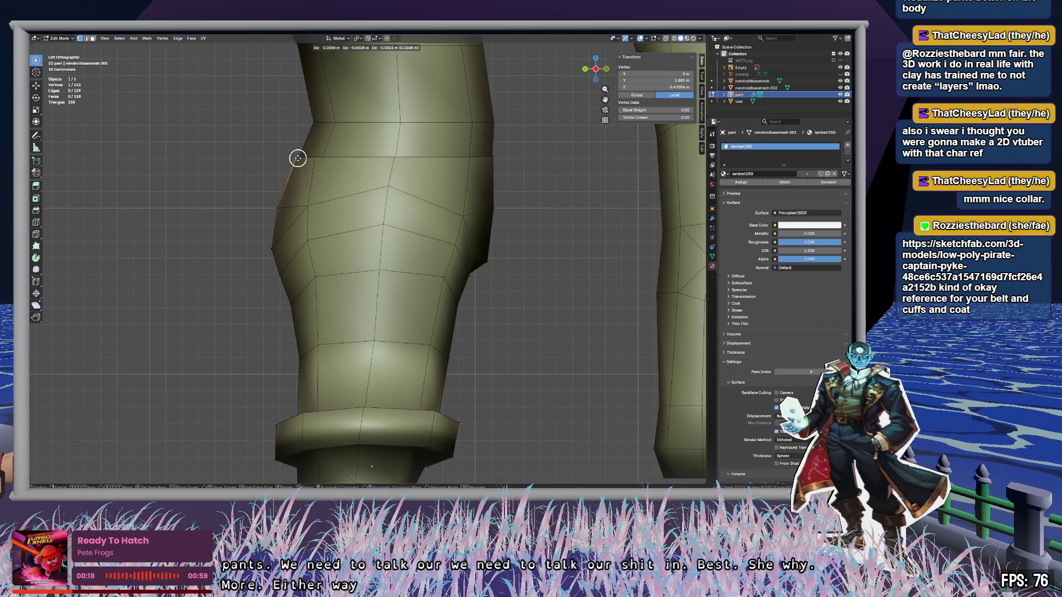
left_click(298, 158)
mouse_move(334, 180)
middle_mouse_down()
mouse_move(496, 245)
mouse_move(539, 252)
mouse_move(543, 232)
mouse_move(599, 231)
mouse_move(562, 260)
mouse_move(476, 235)
mouse_move(348, 227)
mouse_move(466, 222)
middle_mouse_up()
Step: Deselect all pant vertices, frame the character before the reference sheet, and exit to Object Mode
scroll(466, 222, "down", 6)
key("alt+a")
mouse_move(553, 251)
middle_mouse_down()
mouse_move(491, 240)
mouse_move(497, 274)
mouse_move(481, 260)
middle_mouse_up()
scroll(450, 233, "up", 5)
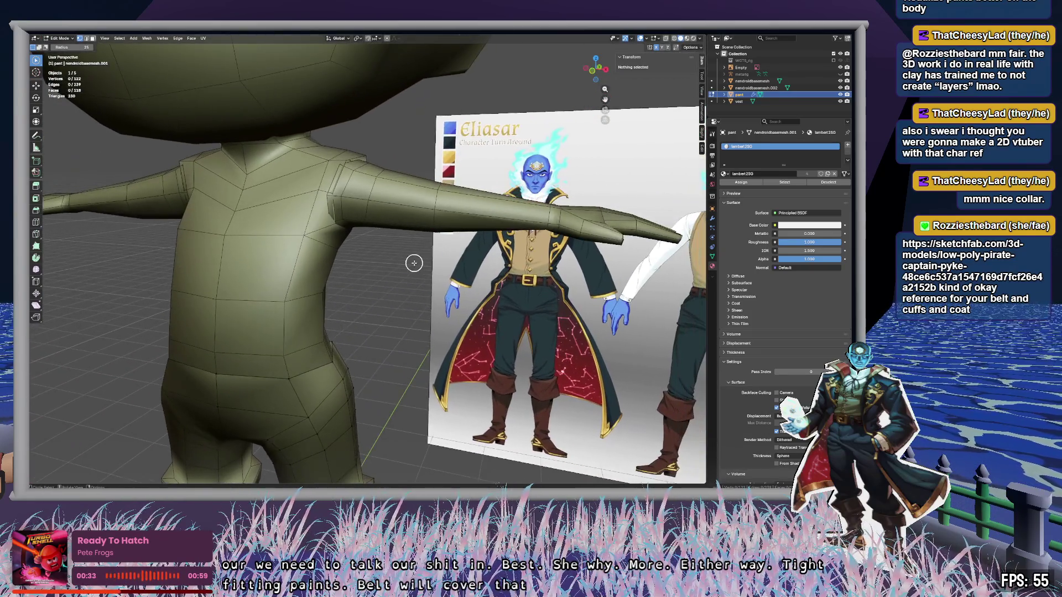
middle_click_drag(414, 263, 451, 257)
scroll(451, 257, "down", 5)
mouse_move(474, 297)
middle_mouse_down("shift")
mouse_move(256, 242)
mouse_move(434, 244)
mouse_move(505, 265)
middle_mouse_up("shift")
scroll(500, 266, "up", 3)
scroll(502, 266, "down", 1)
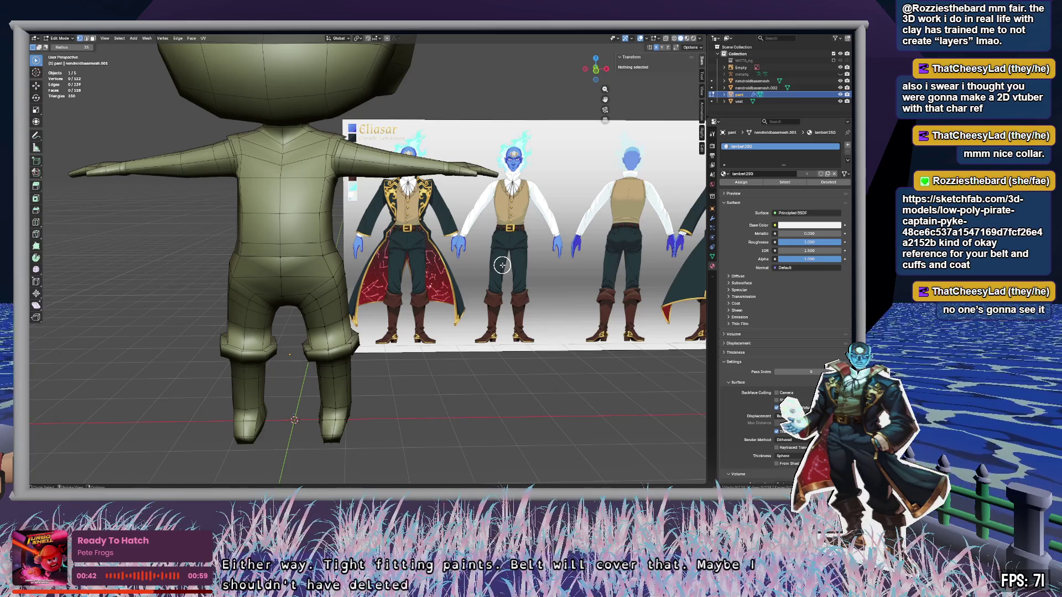
scroll(503, 266, "up", 2)
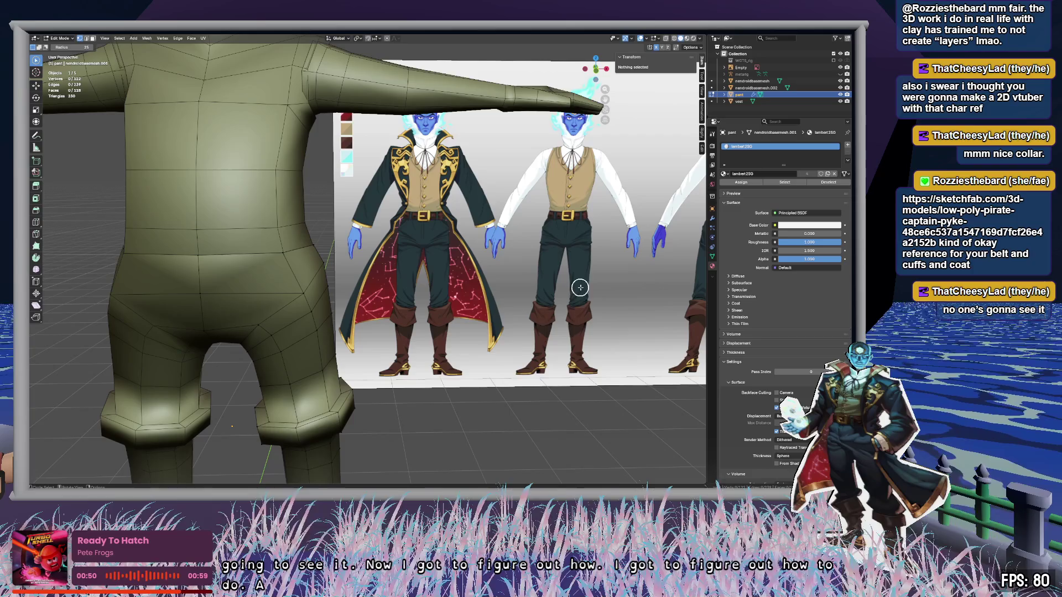
mouse_move(651, 274)
middle_mouse_down()
mouse_move(520, 249)
mouse_move(349, 256)
mouse_move(381, 176)
middle_mouse_up()
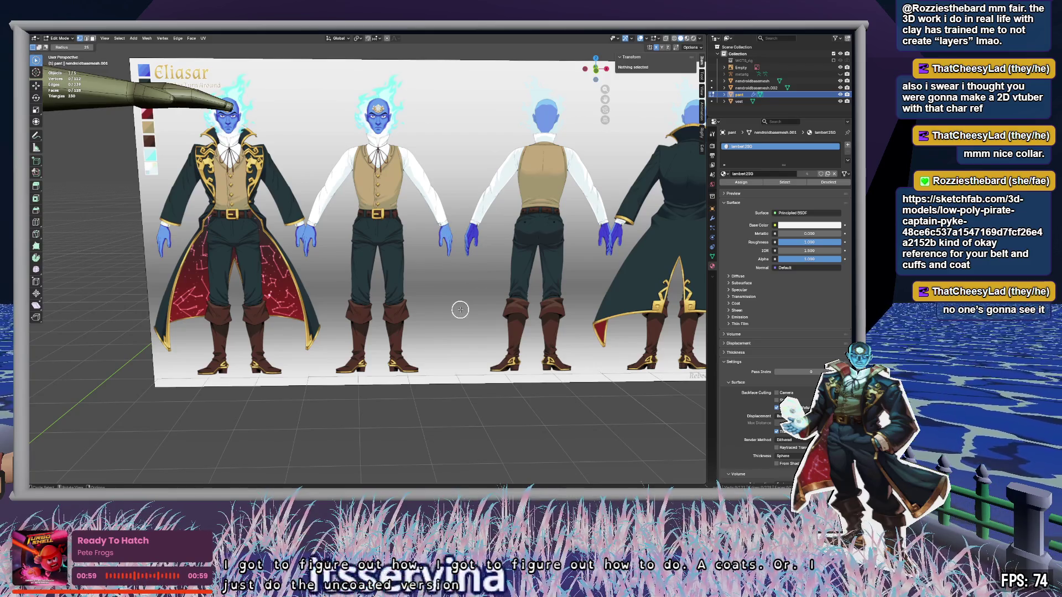
middle_click_drag(157, 204, 514, 312, "shift")
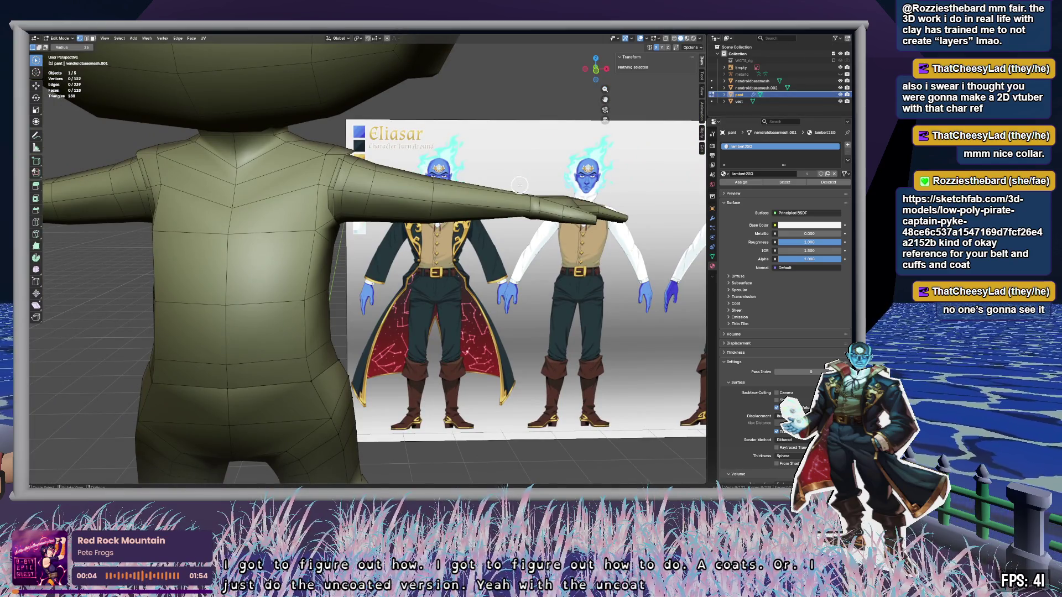
key("Tab")
Step: Hide the pants and vest, then turn on X-ray to see through to the arm
left_click(840, 95)
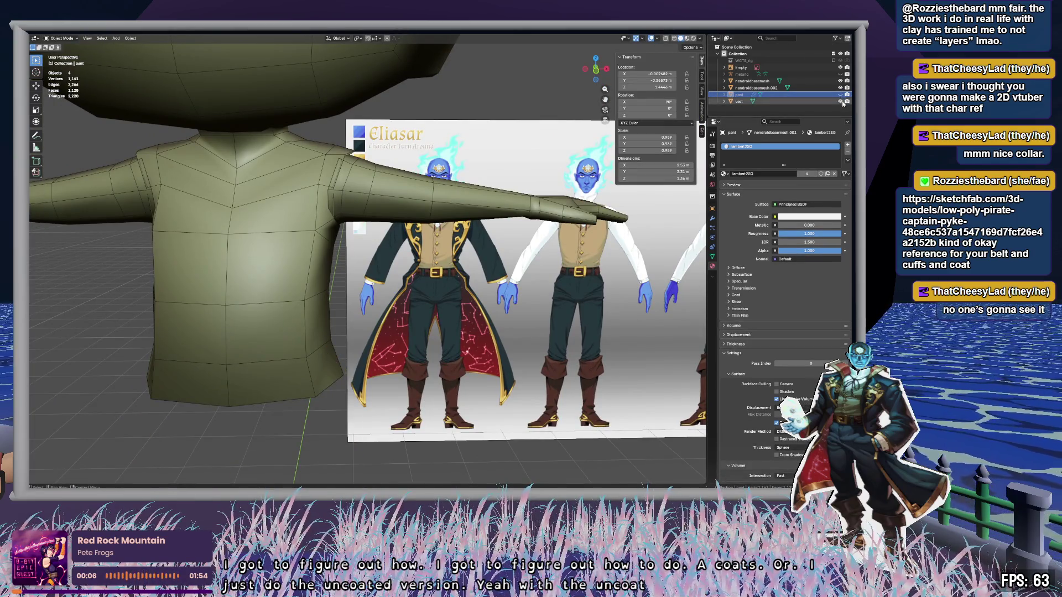
left_click(840, 101)
left_click(377, 164)
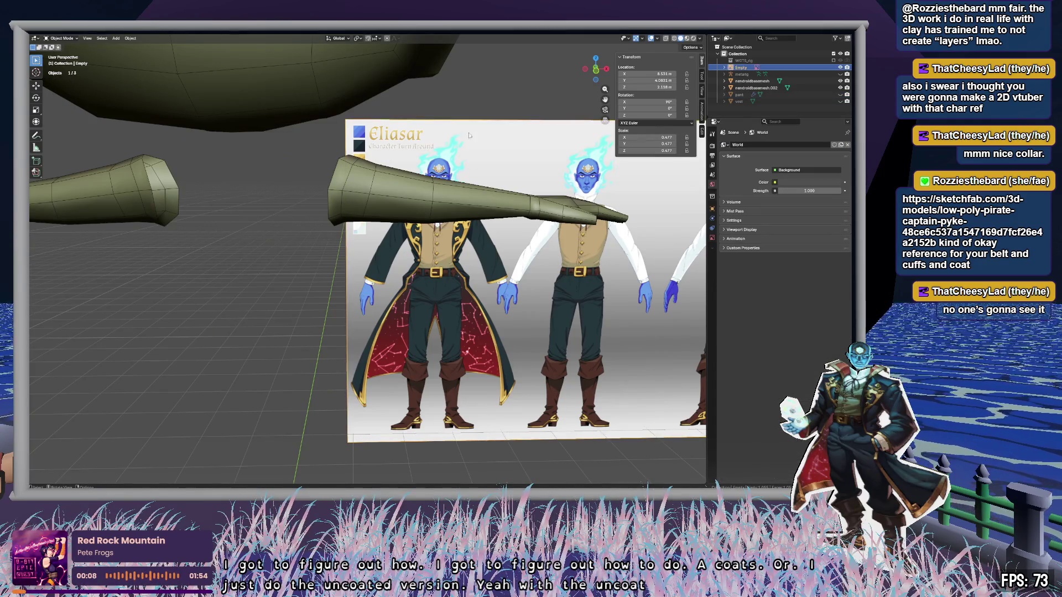
mouse_move(469, 135)
middle_mouse_down()
mouse_move(414, 156)
mouse_move(455, 174)
middle_mouse_up()
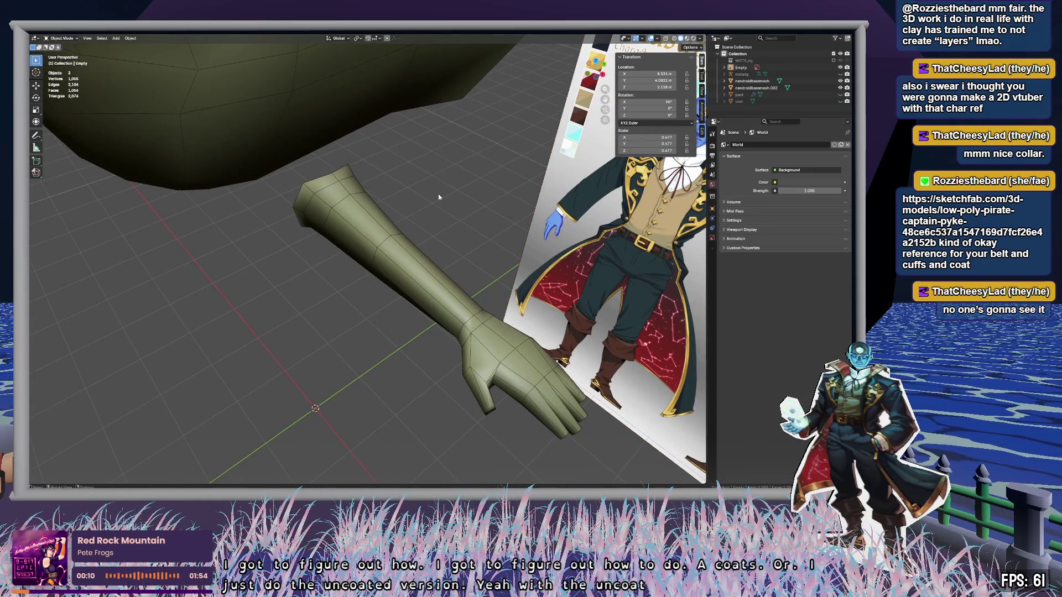
key("alt+z")
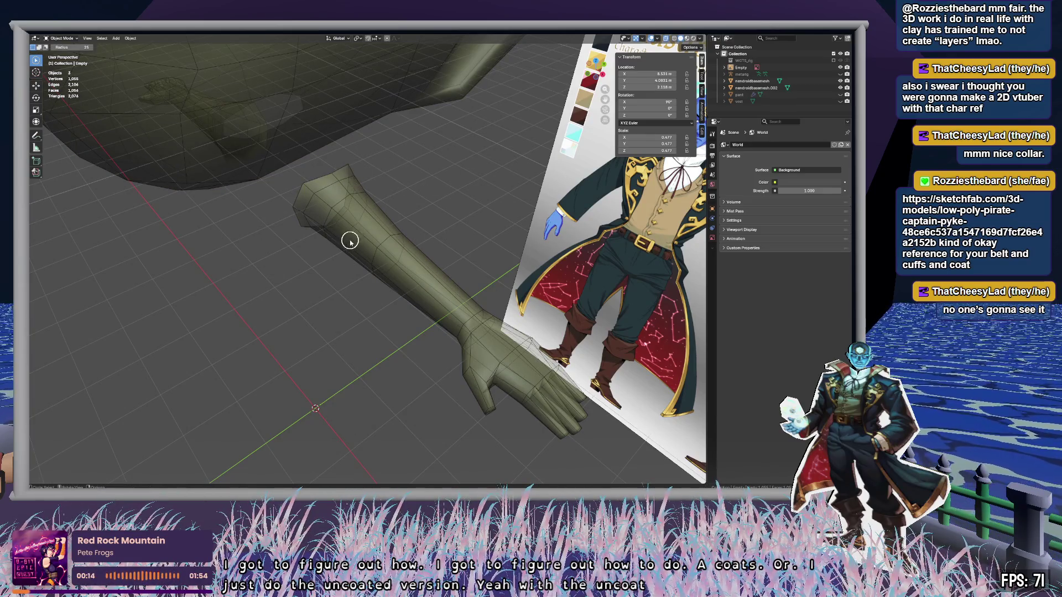
Step: In the nendroidbasemesh body's Edit Mode, select the sleeve vertices down the arm
left_click(751, 81)
key("Tab")
mouse_move(408, 191)
middle_mouse_down()
mouse_move(420, 175)
mouse_move(350, 178)
middle_mouse_up()
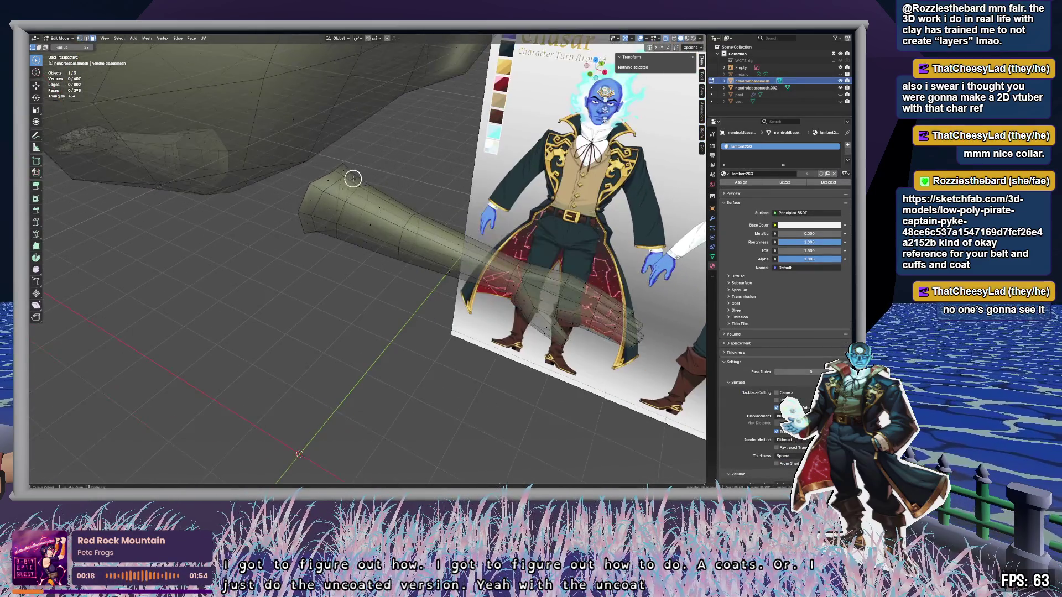
mouse_move(350, 178)
left_mouse_down()
mouse_move(326, 202)
mouse_move(360, 182)
mouse_move(388, 233)
mouse_move(381, 274)
mouse_move(446, 286)
mouse_move(462, 310)
left_mouse_up()
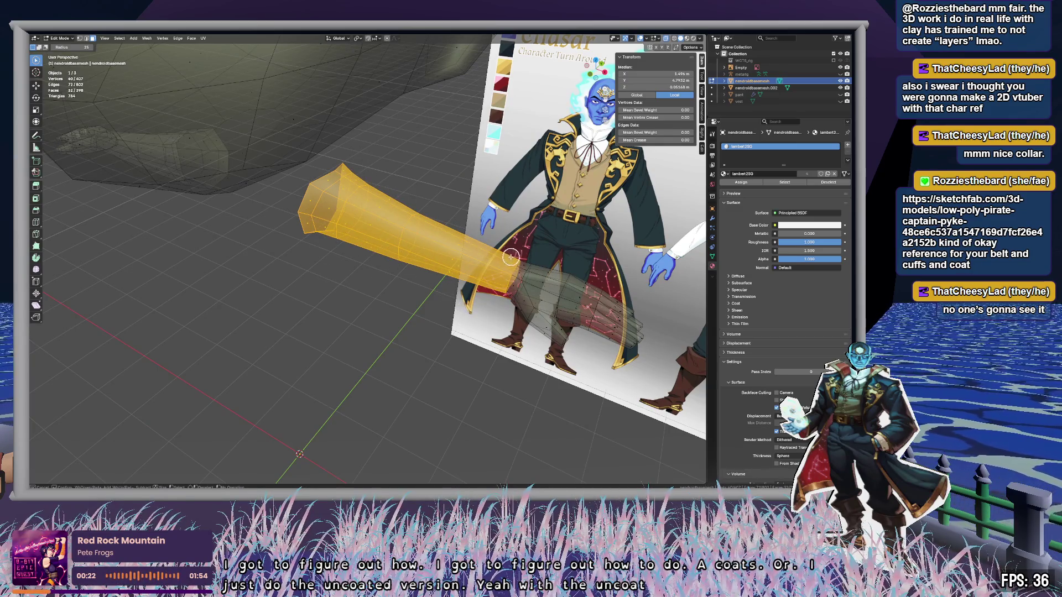
mouse_move(510, 256)
left_mouse_down()
mouse_move(525, 249)
mouse_move(489, 331)
left_mouse_up()
mouse_move(489, 331)
middle_mouse_down()
mouse_move(470, 365)
mouse_move(497, 329)
mouse_move(497, 365)
mouse_move(485, 296)
mouse_move(415, 315)
mouse_move(447, 350)
middle_mouse_up()
key("alt+z")
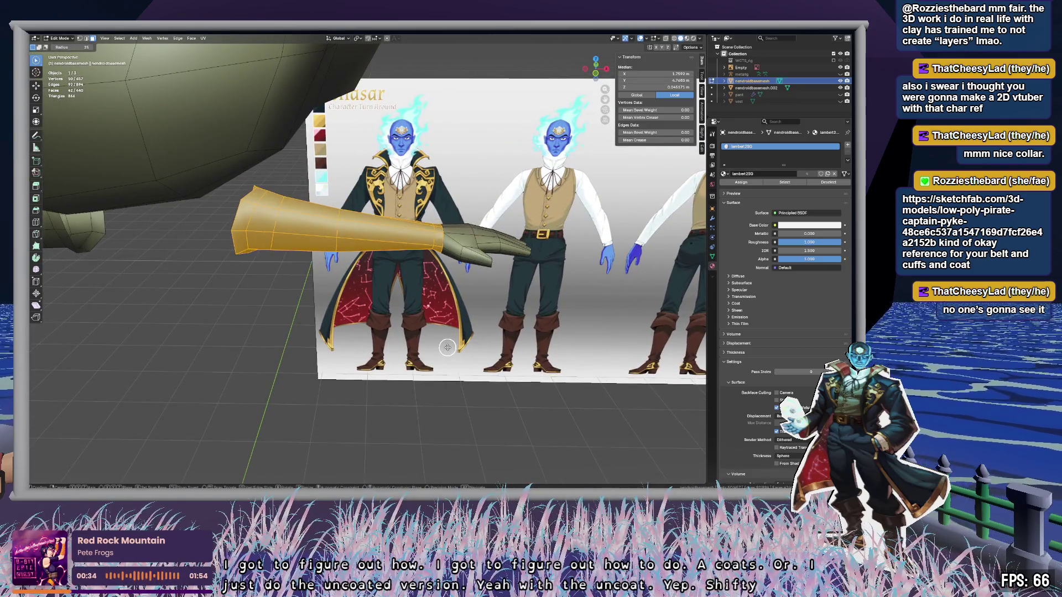
Step: Move the sleeve section below the arm and separate it with P > Selection
key("g")
key("Escape")
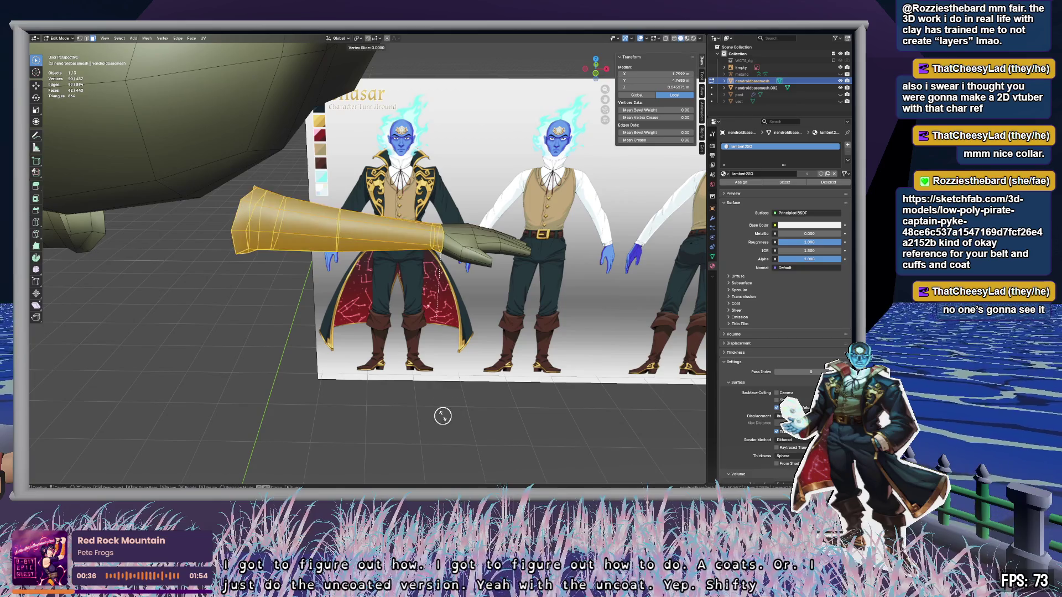
key("c")
key("g")
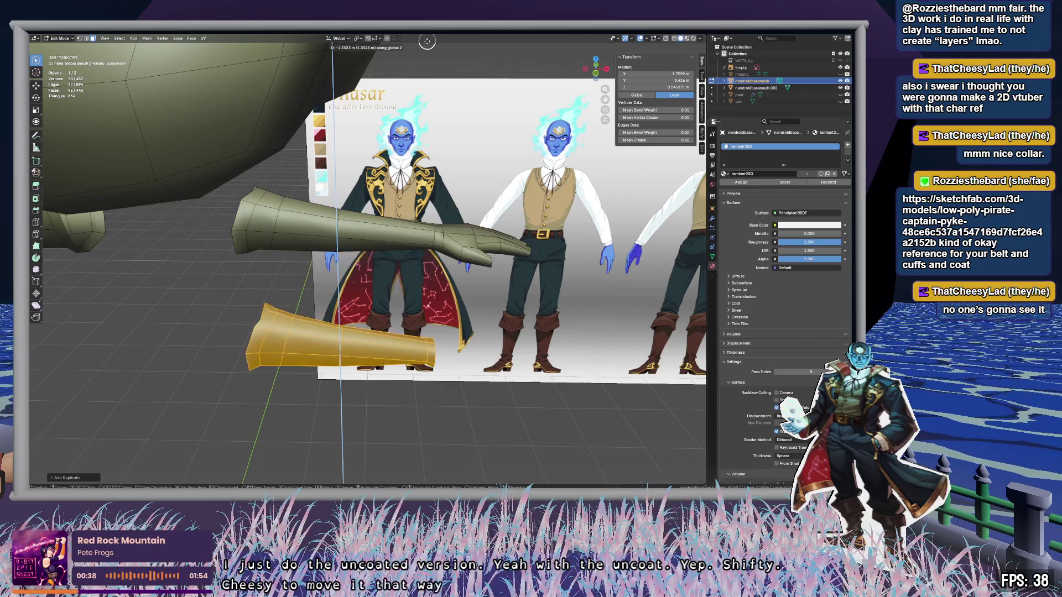
left_click(421, 67)
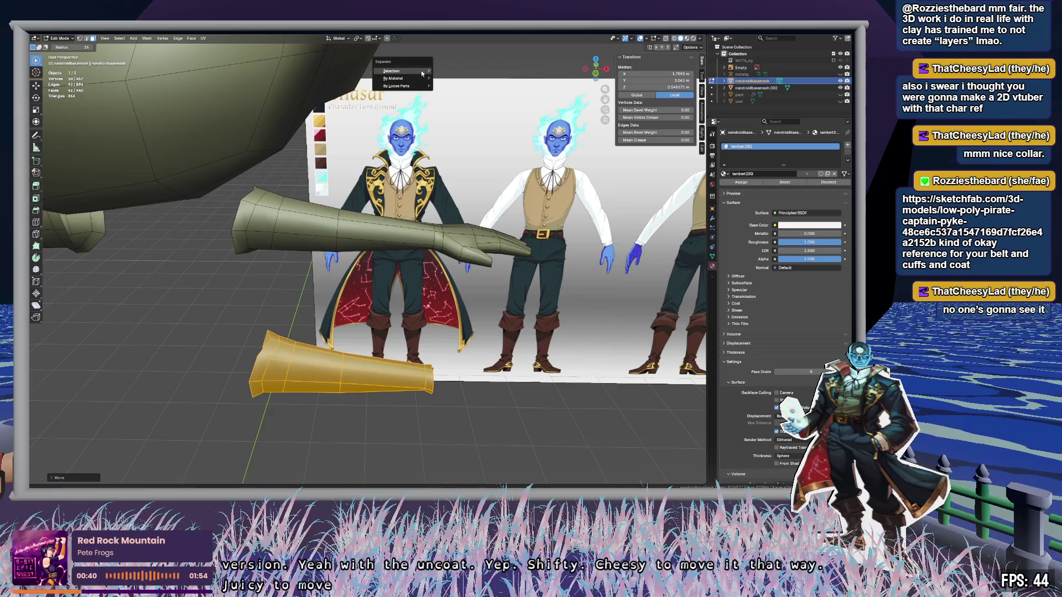
key("p")
left_click(420, 71)
Step: Frame the separated sleeve, keep Solid shading, and return to Object Mode
middle_click_drag(422, 310, 454, 161, "shift")
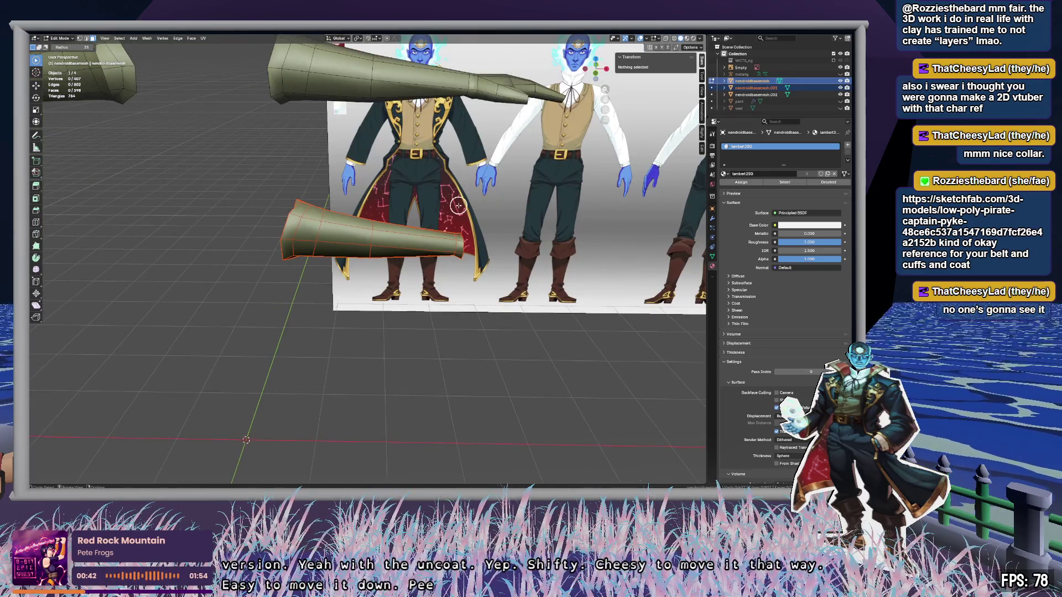
scroll(434, 186, "down", 3)
scroll(424, 178, "up", 2)
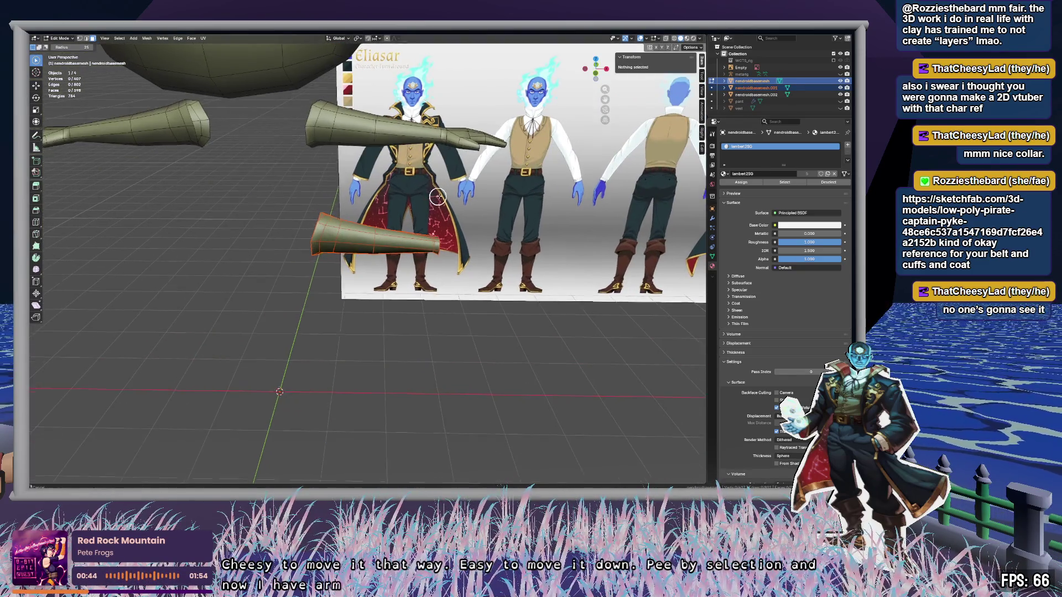
mouse_move(424, 179)
middle_mouse_down("shift")
mouse_move(515, 227)
mouse_move(518, 205)
middle_mouse_up("shift")
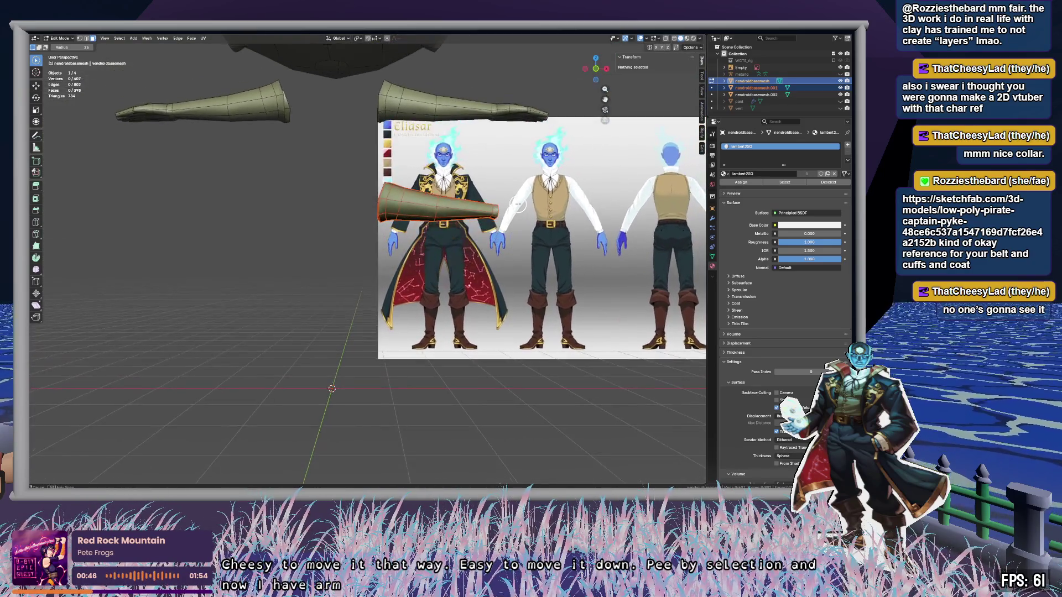
key("z")
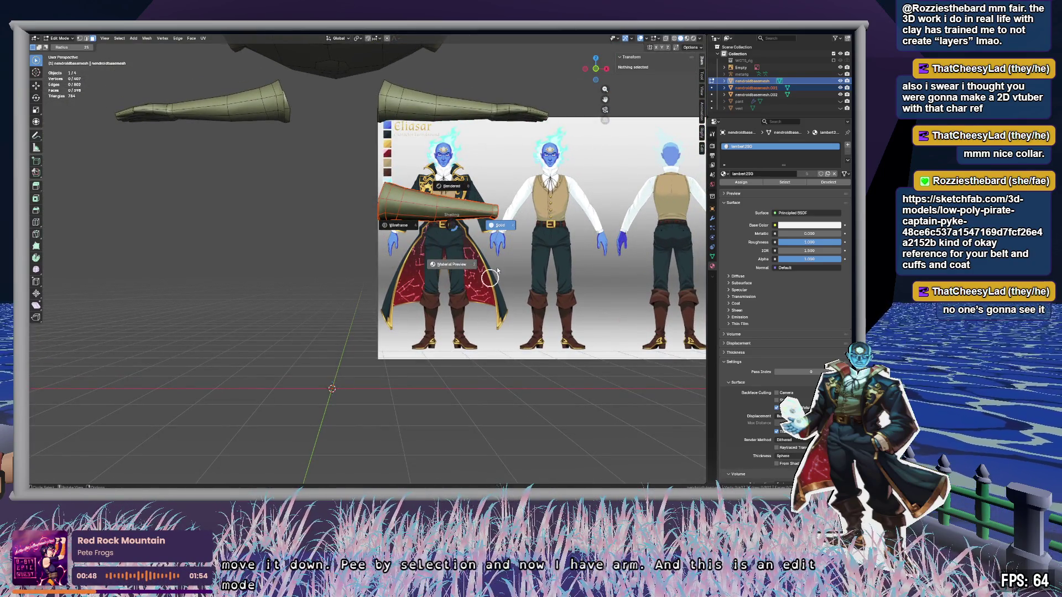
left_click(497, 271)
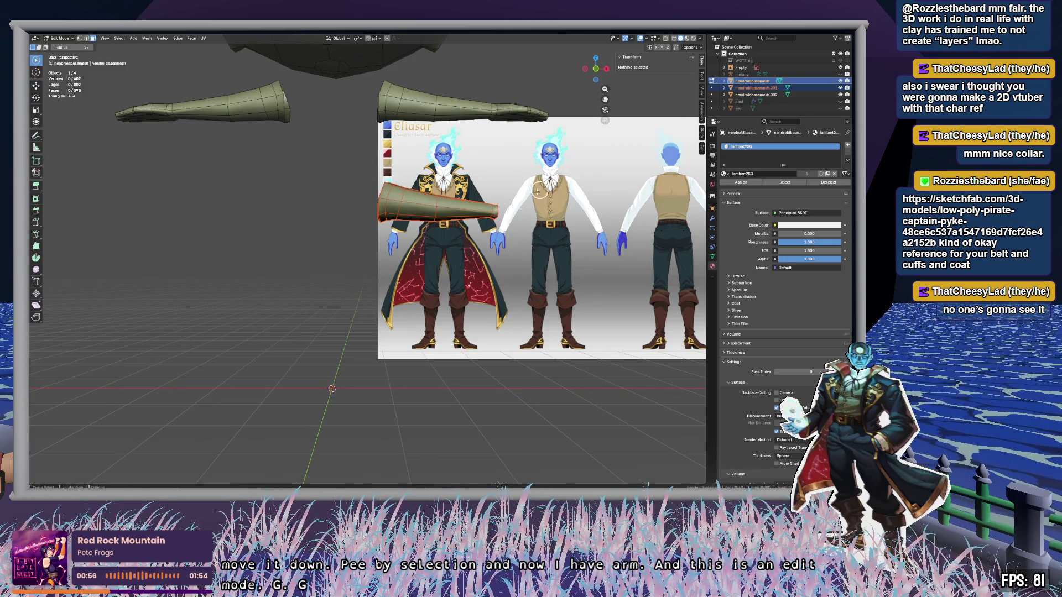
key("Tab")
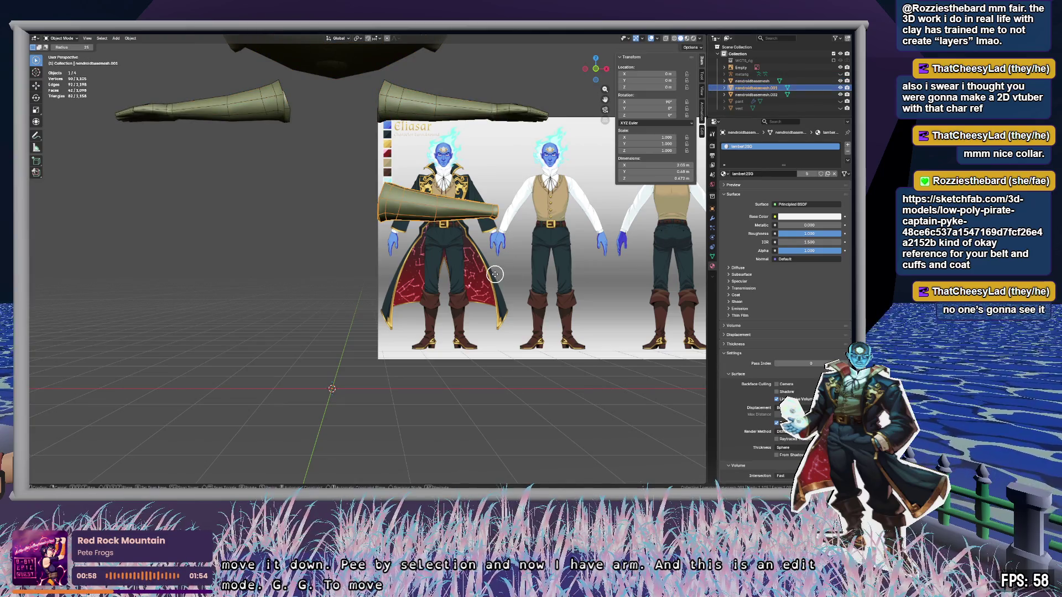
Step: Move the cuff straight down along Z
key("g")
key("z")
left_click(504, 404)
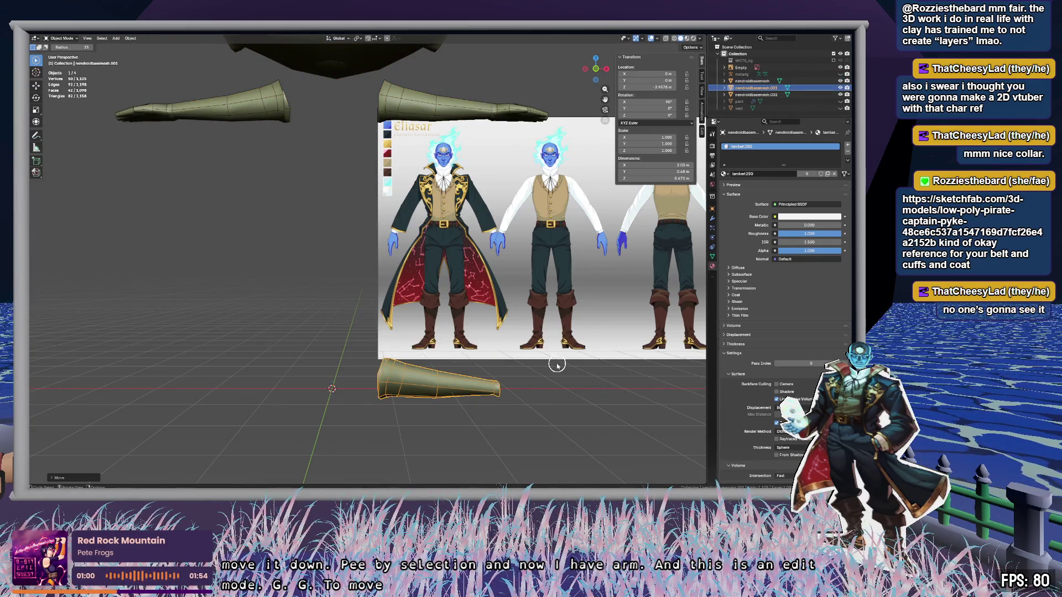
mouse_move(557, 365)
middle_mouse_down()
mouse_move(486, 432)
mouse_move(548, 370)
middle_mouse_up()
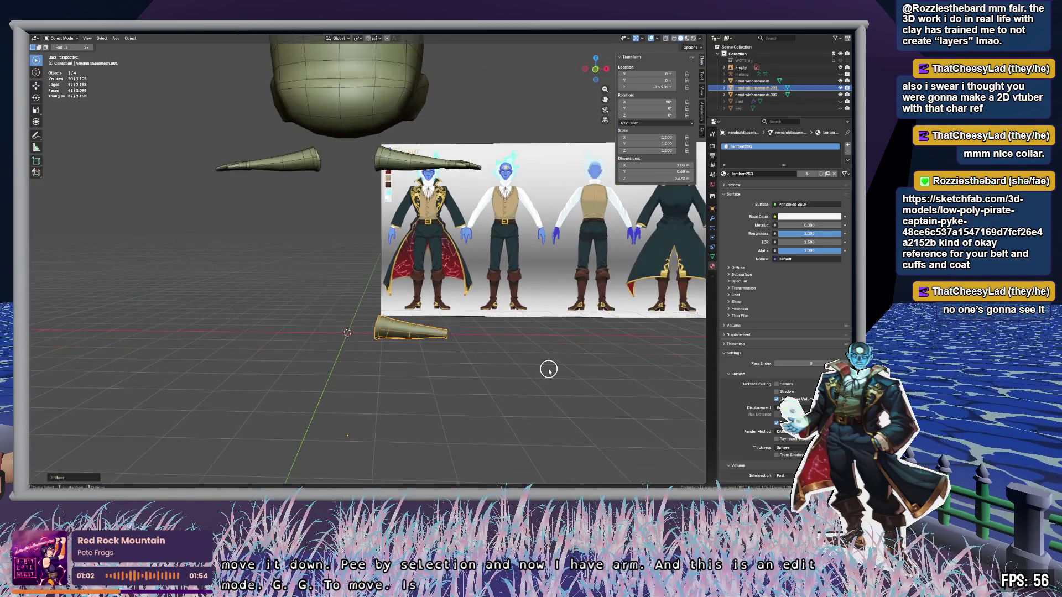
scroll(521, 360, "down", 1)
scroll(493, 382, "up", 2)
Step: Run Set Origin from the F3 search to recentre the cuff on its geometry
key("shift+s")
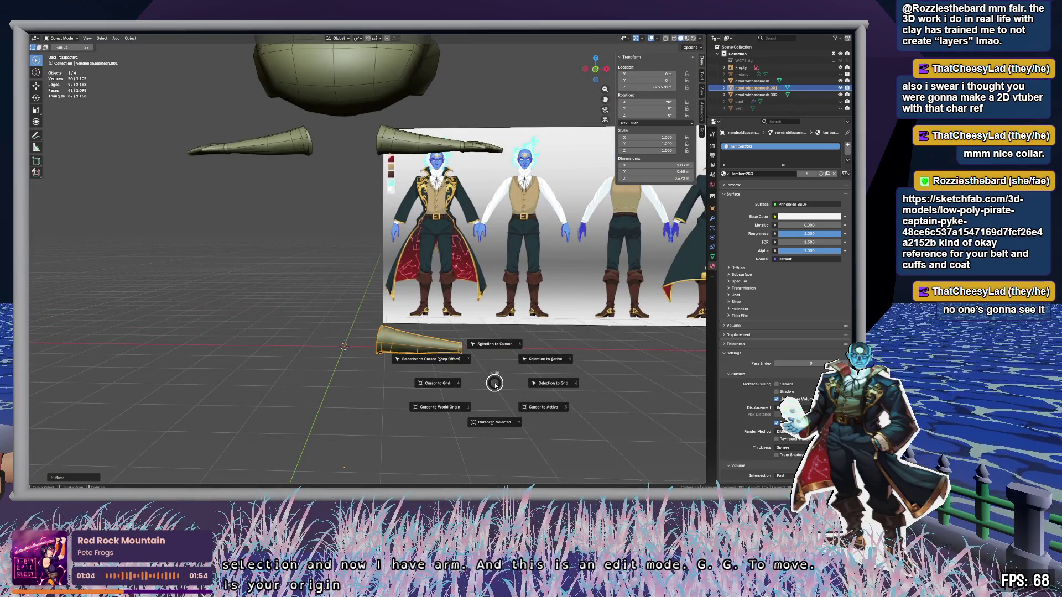
key("Escape")
key("F3")
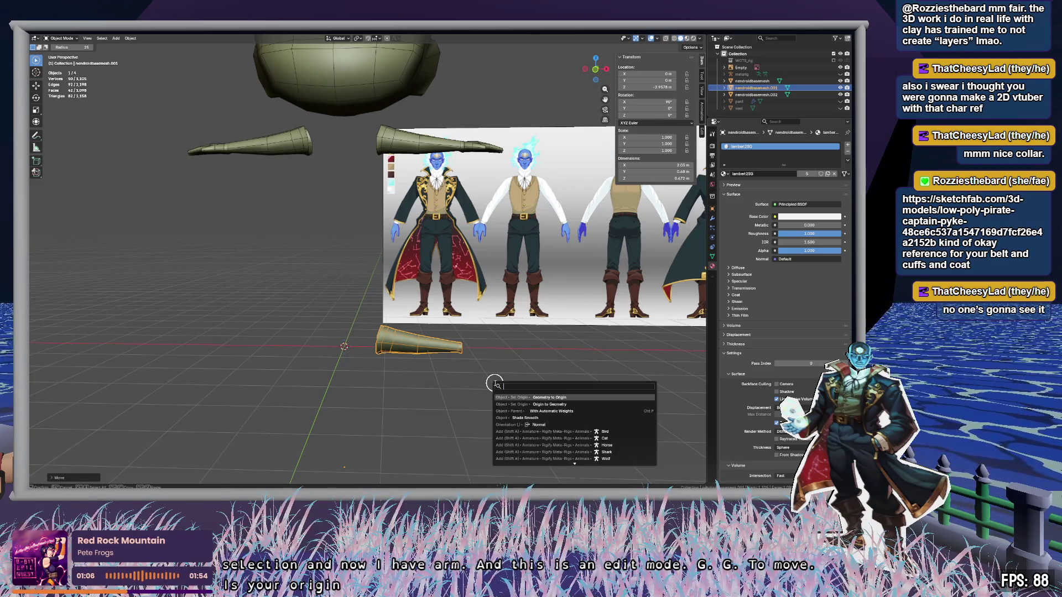
key("Return")
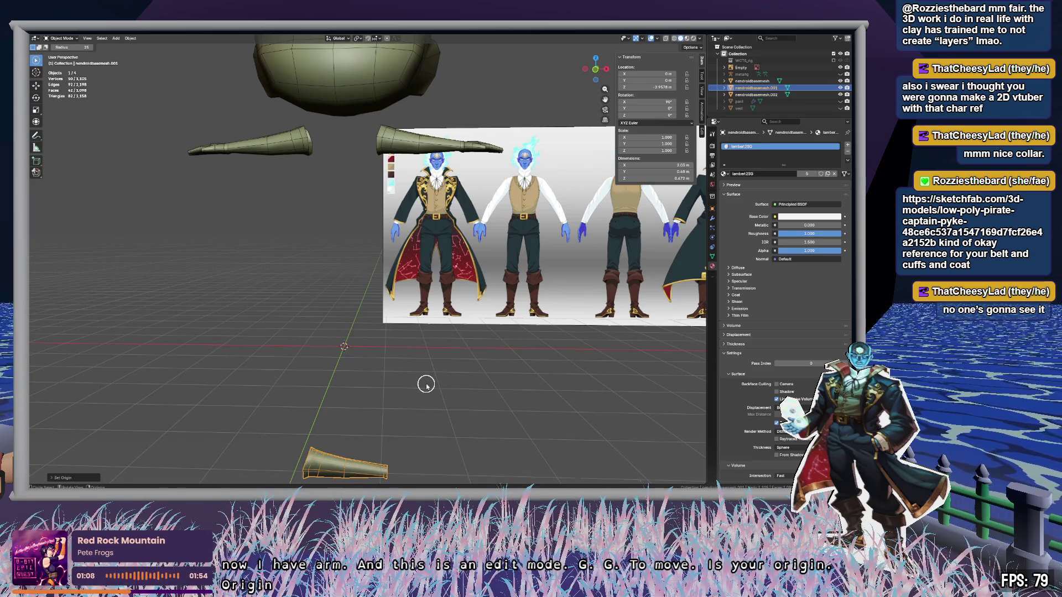
key("g")
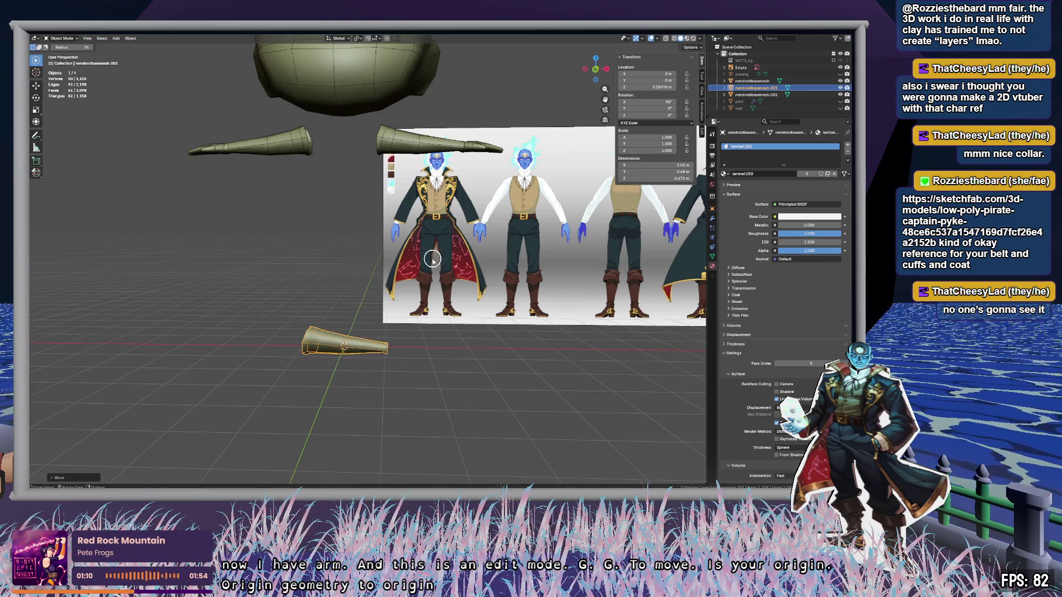
key("Escape")
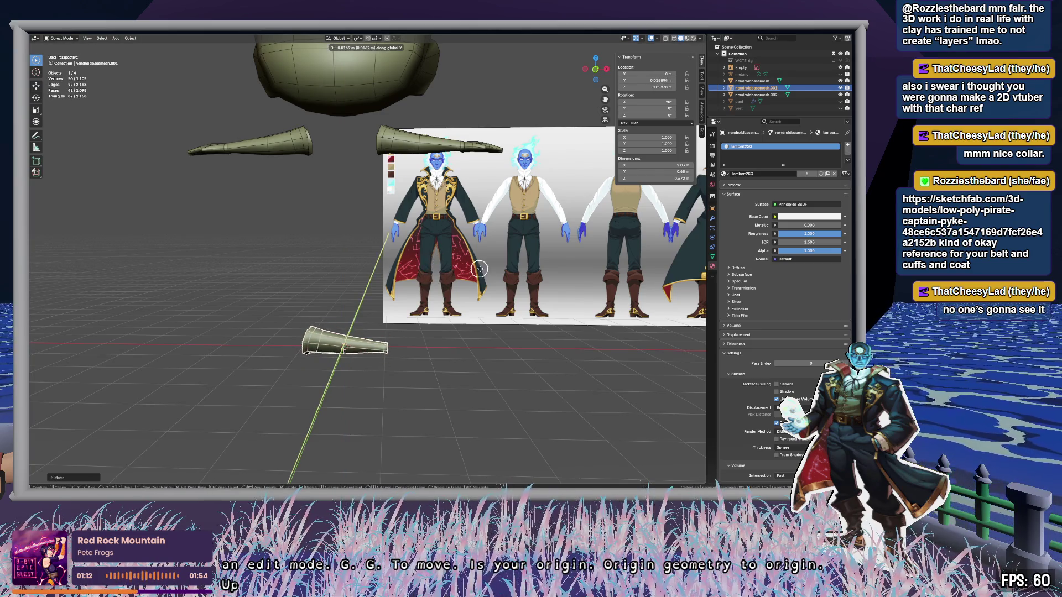
key("c")
Step: Slide the cuff along X, scale it to 1.077, and lift it along Z beside the sleeve
key("g")
key("x")
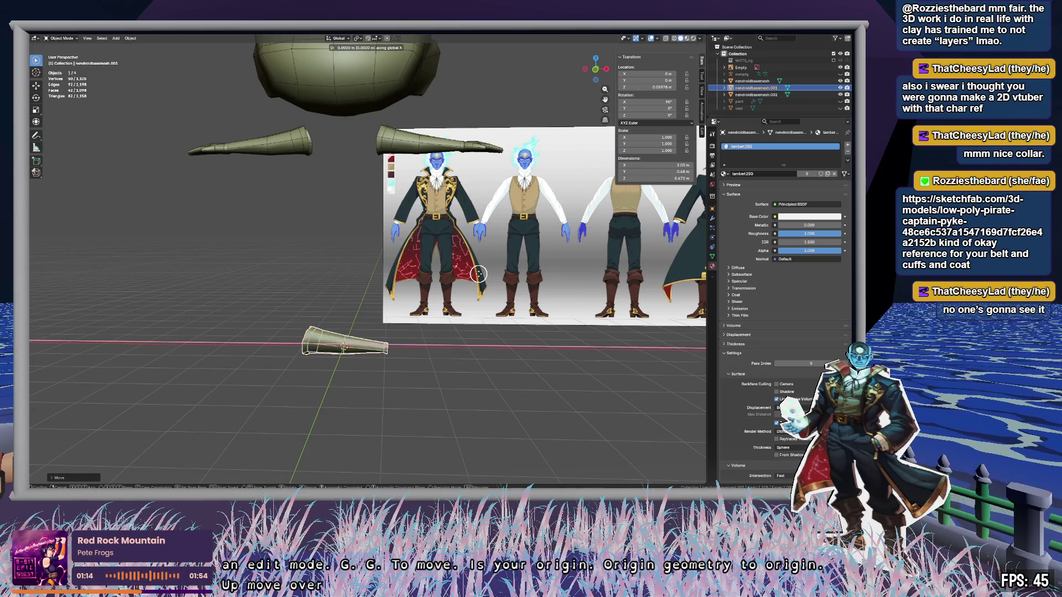
left_click(550, 279)
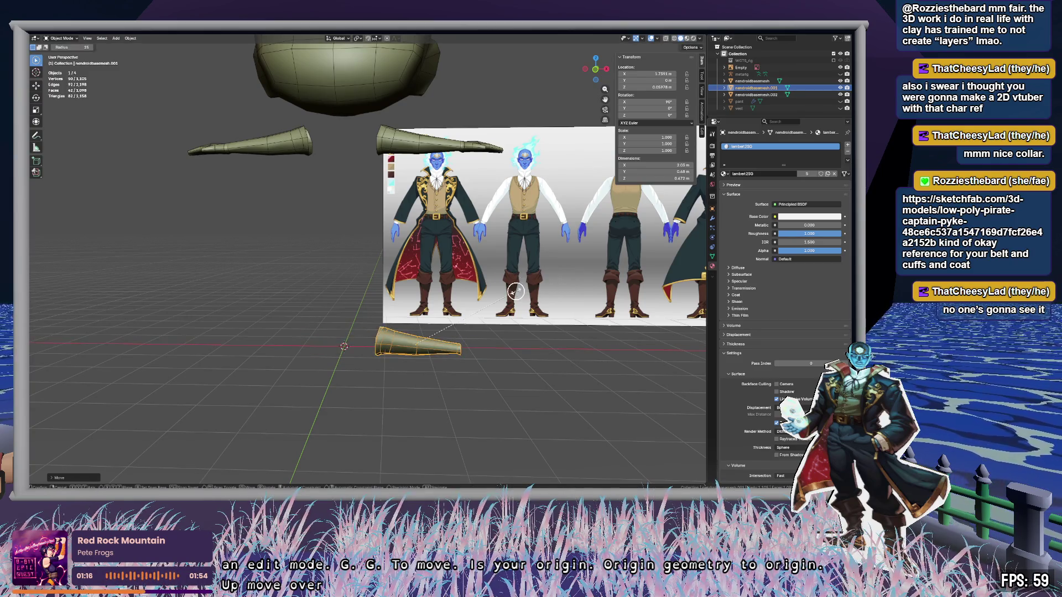
key("s")
left_click(523, 291)
key("g")
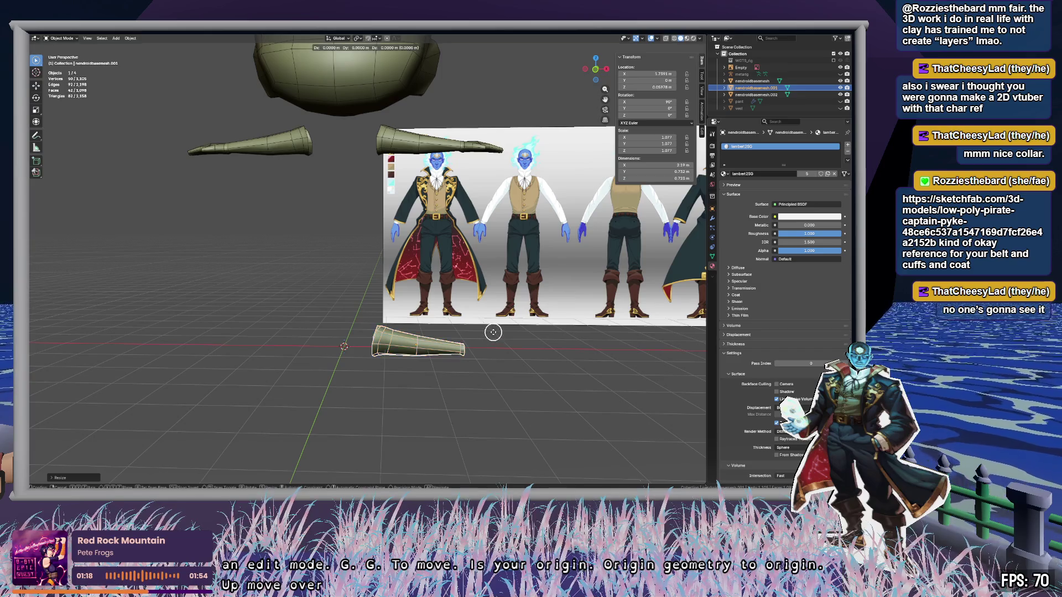
key("z")
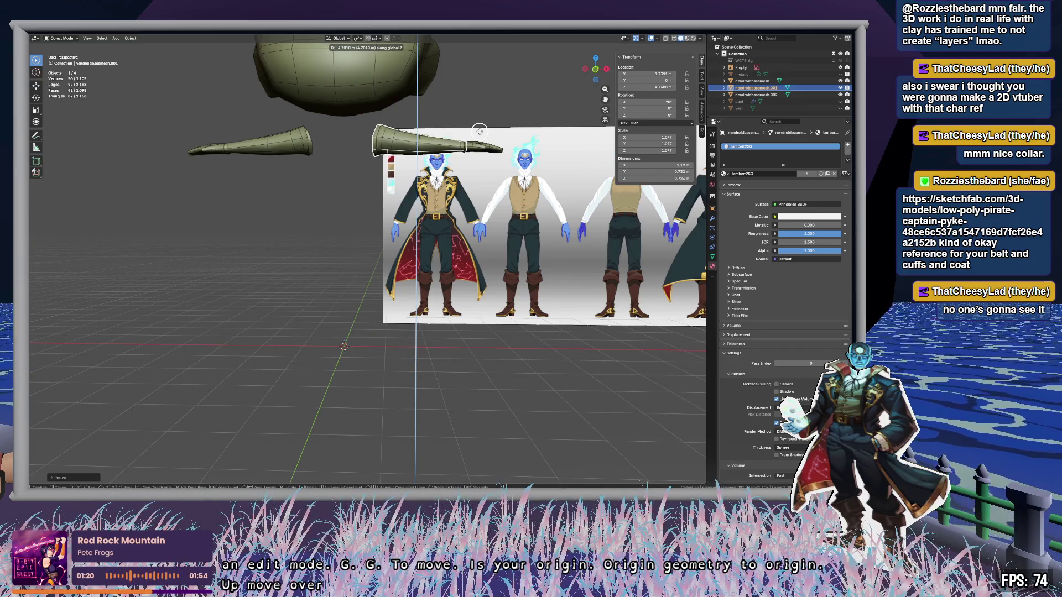
left_click(479, 131)
Step: Check the cuff placement and open the Add Modifier list on the Modifiers tab
middle_click_drag(490, 128, 442, 221, "shift")
scroll(443, 221, "up", 5)
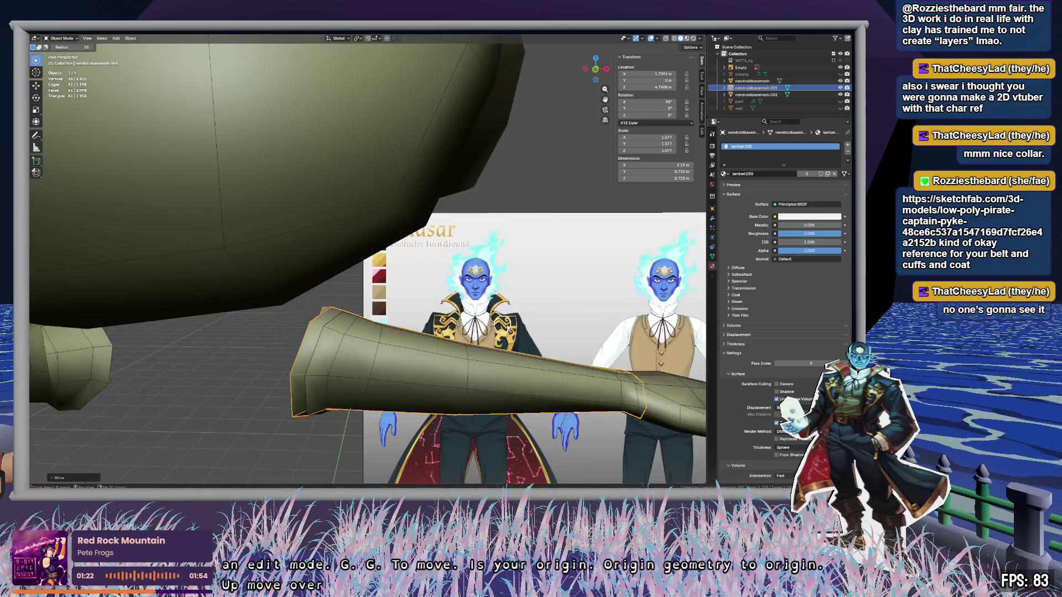
scroll(424, 235, "down", 3)
scroll(423, 235, "down", 1)
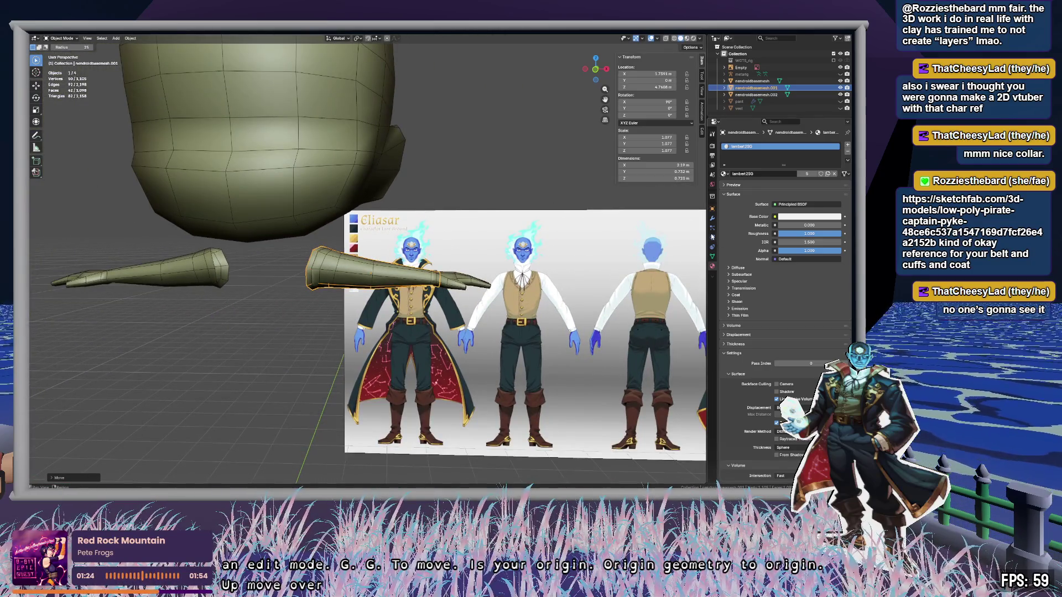
left_click(713, 218)
left_click(775, 142)
Step: Add a Mirror modifier to the cuff and offset all its geometry along X
type("mirror")
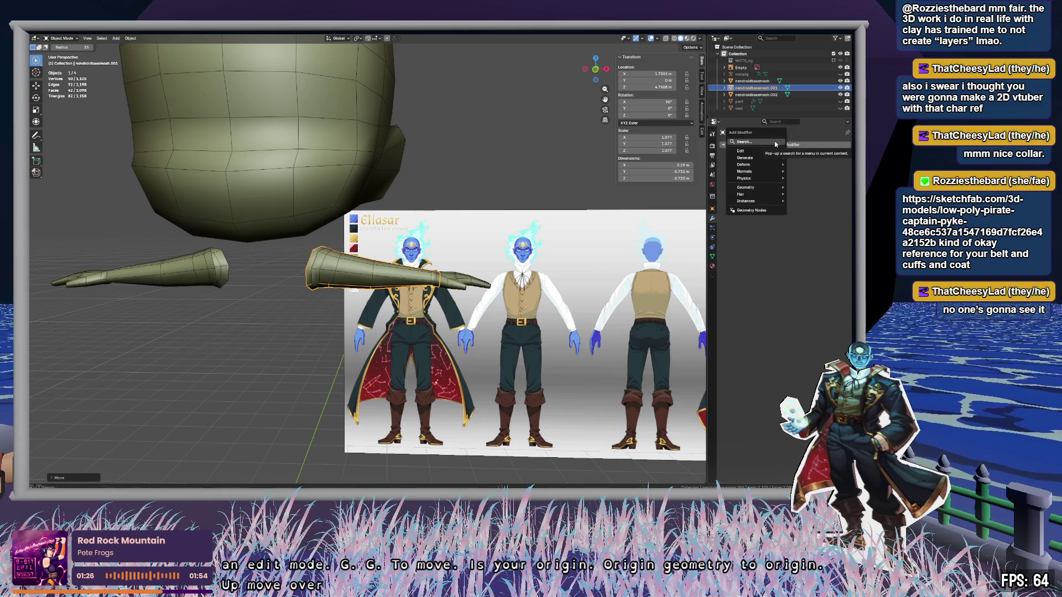
key("Return")
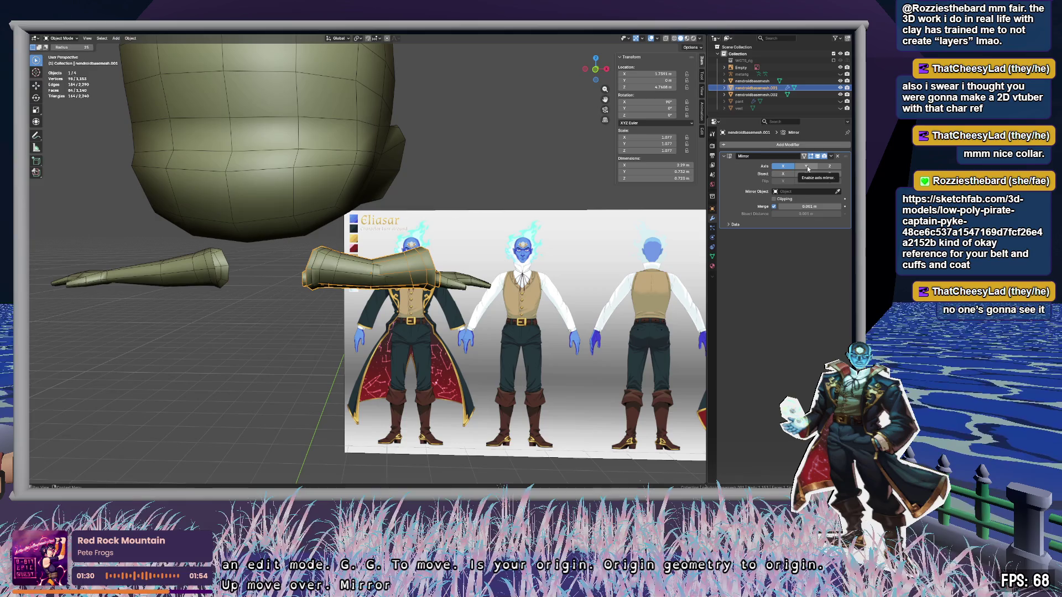
mouse_move(505, 326)
middle_mouse_down("shift")
mouse_move(528, 213)
mouse_move(568, 174)
middle_mouse_up("shift")
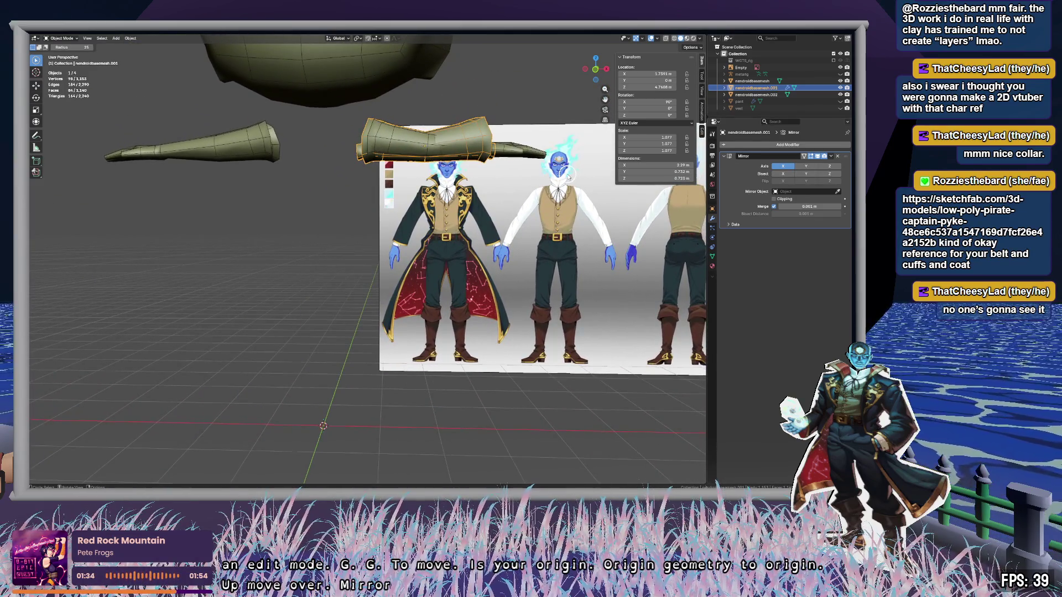
key("Tab")
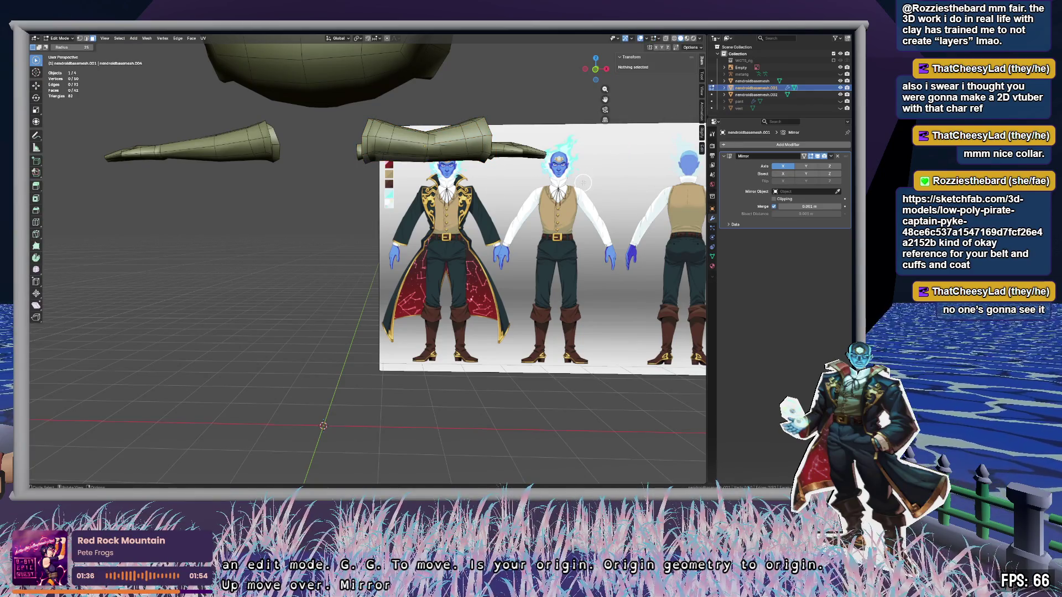
key("a")
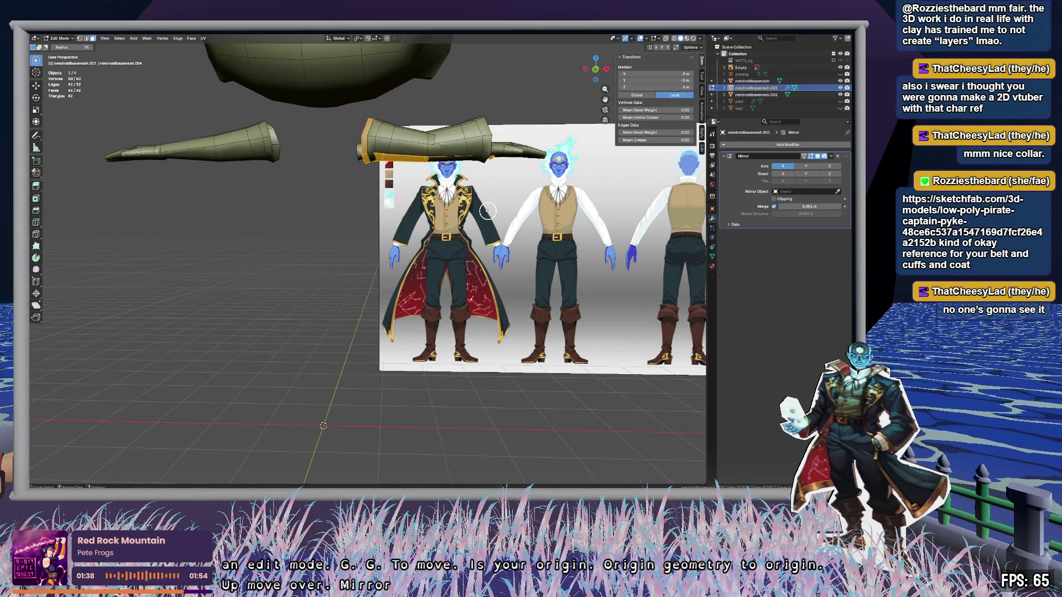
key("g")
key("x")
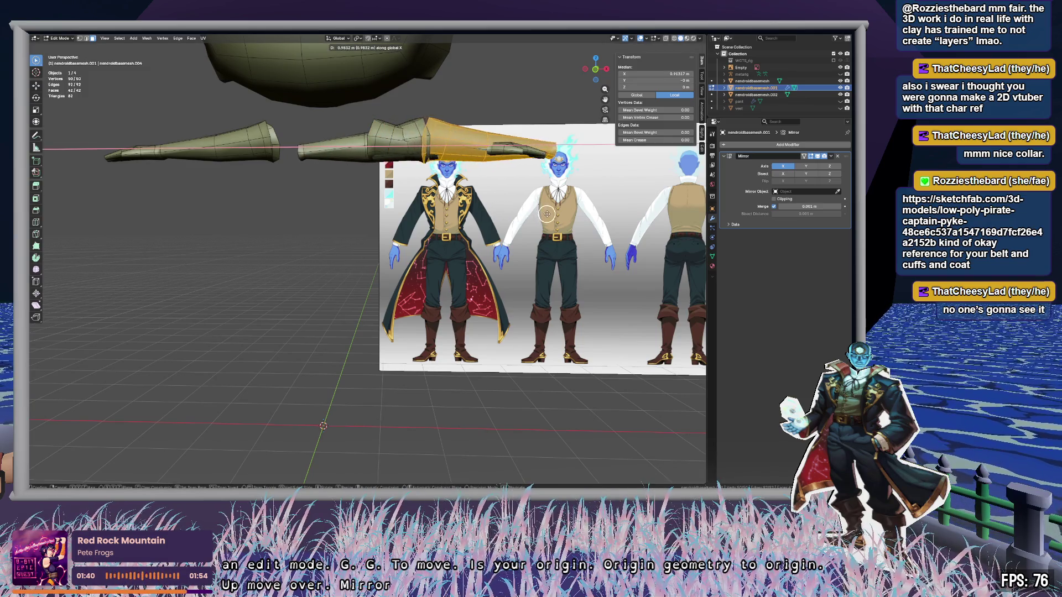
left_click(663, 226)
Step: Slide the mirrored cuffs along X in Object Mode, then shift the cuff geometry along X again
key("Tab")
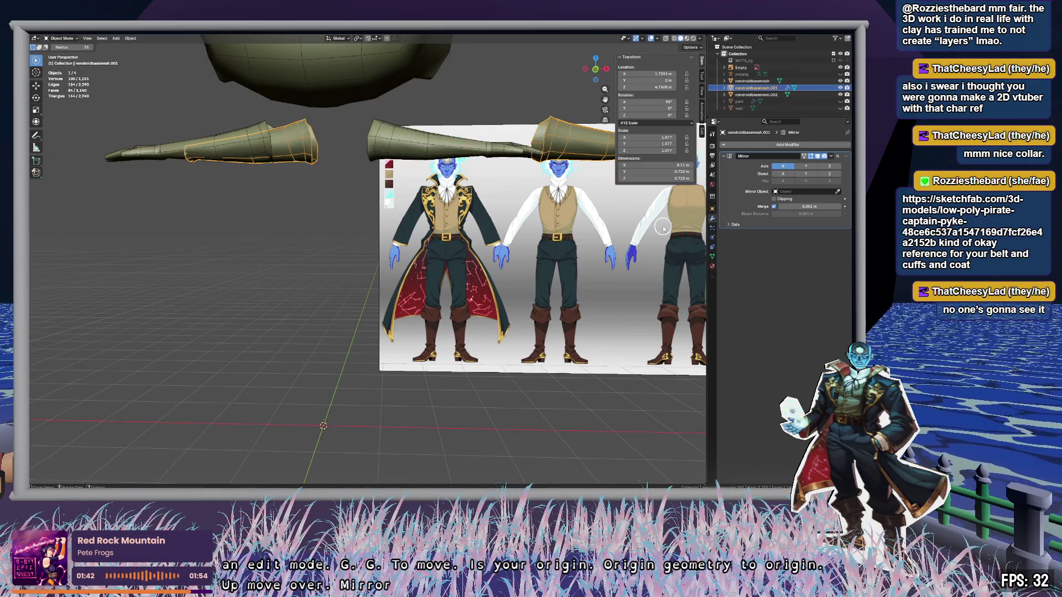
key("g")
key("z")
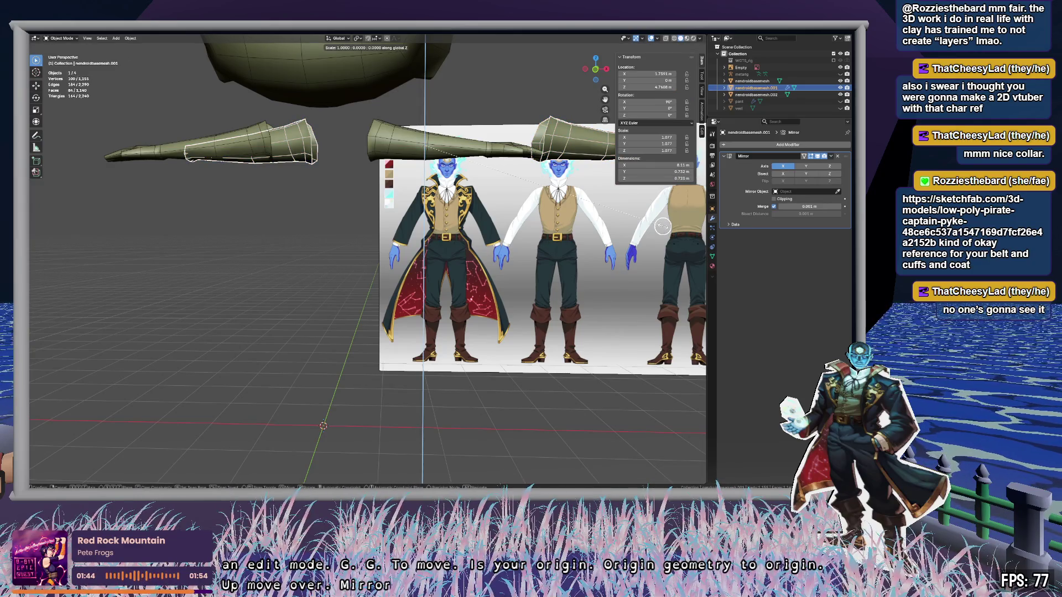
key("Escape")
key("c")
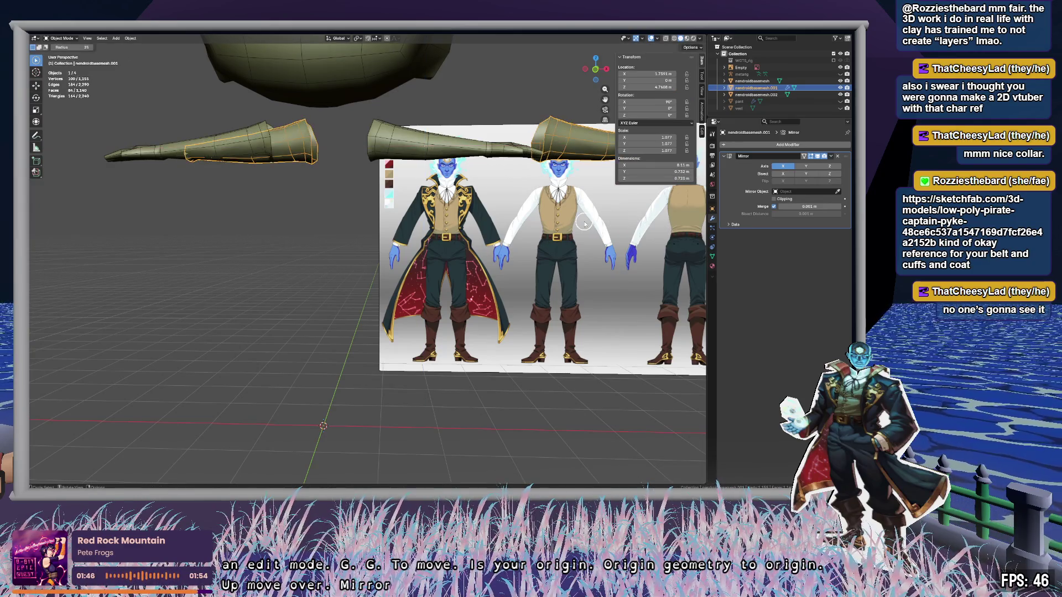
key("g")
key("x")
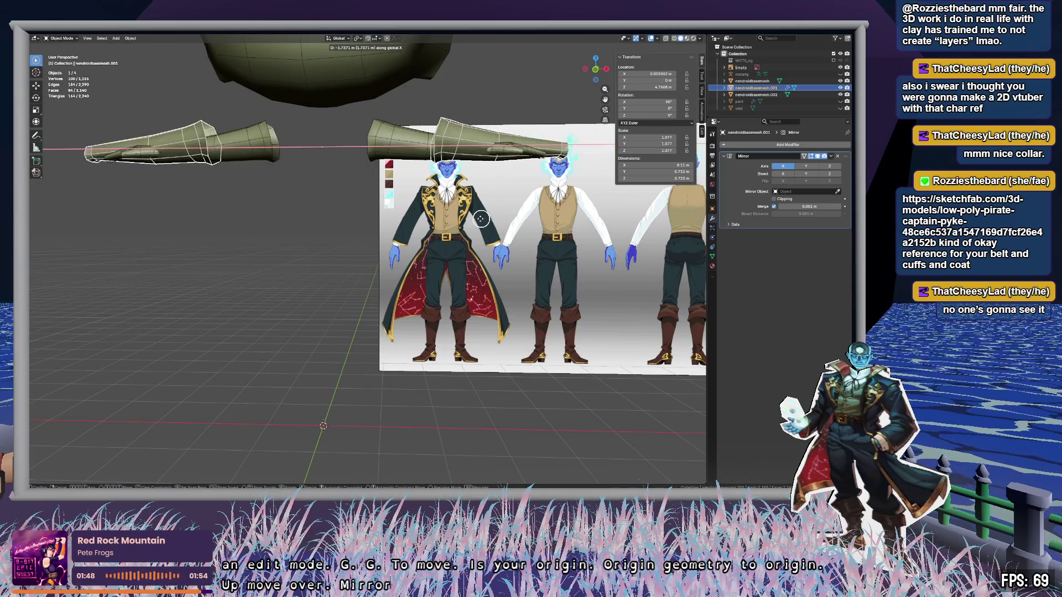
left_click(490, 218)
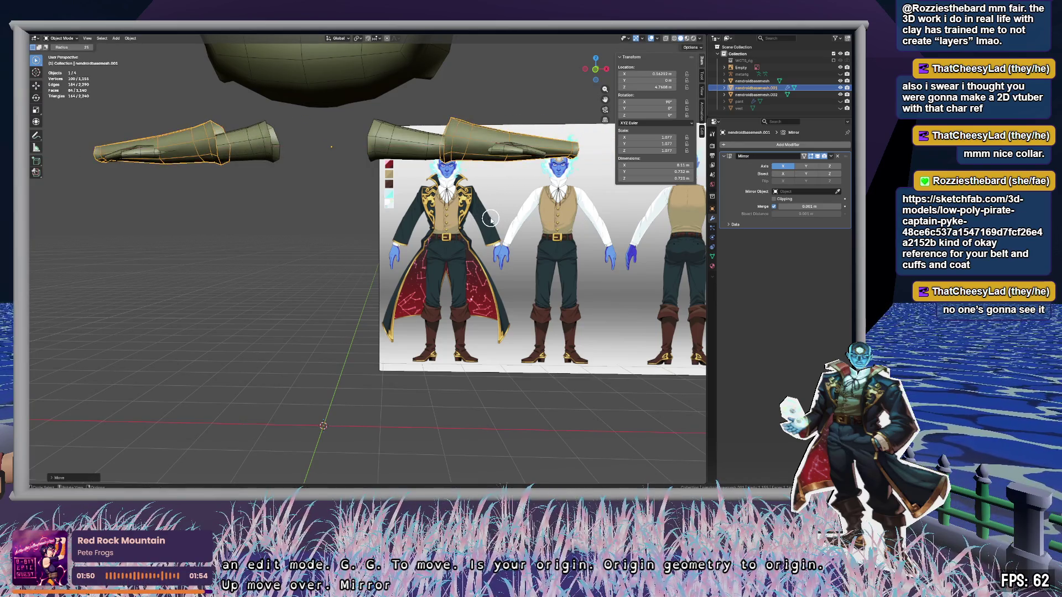
key("Tab")
key("g")
key("x")
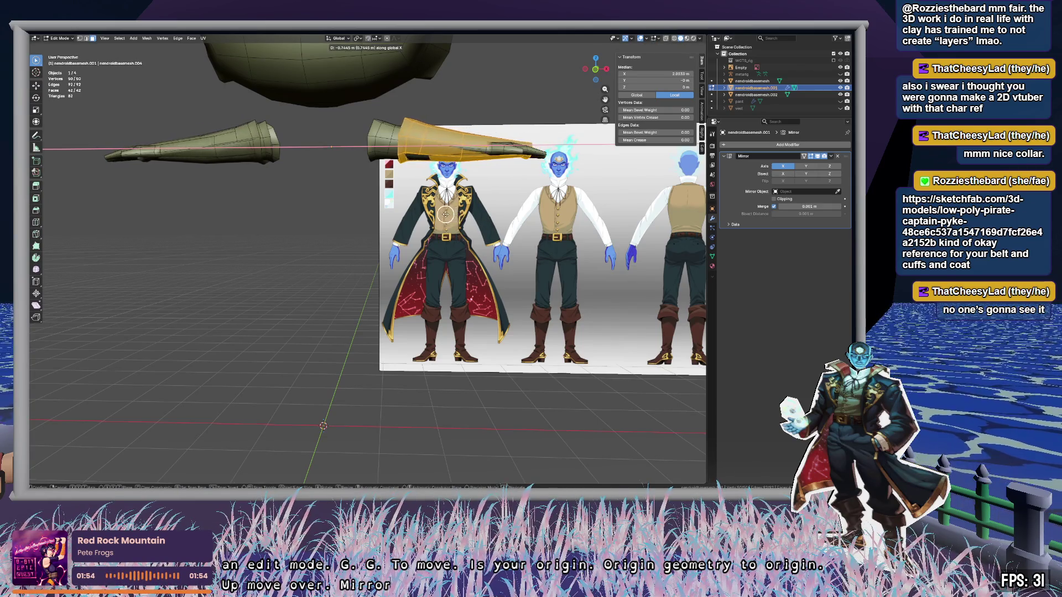
left_click(435, 215)
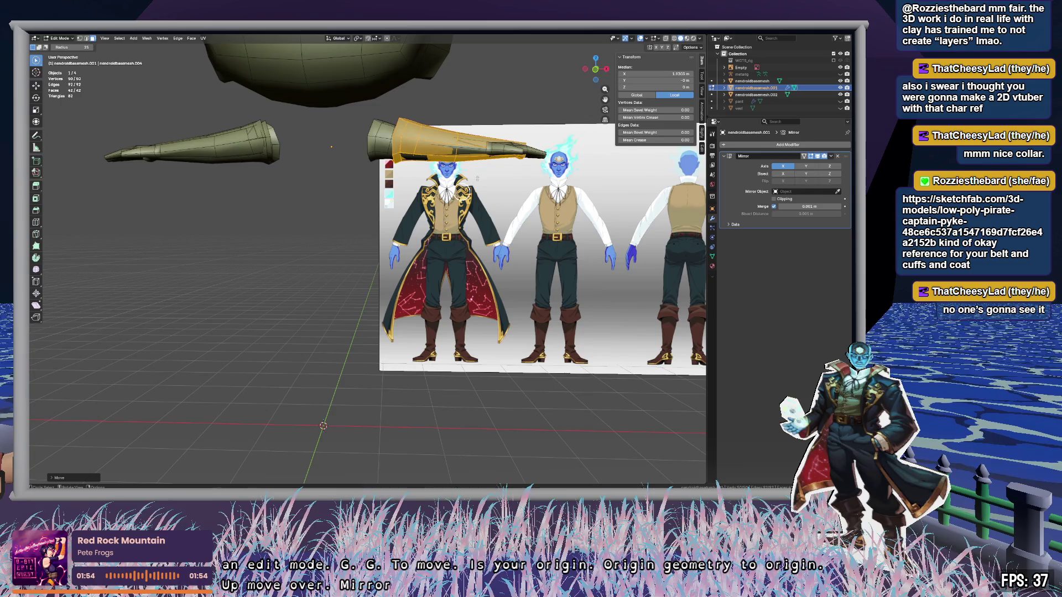
Step: In front view, move the sleeve object along X, then set its Location X to 0 m
left_click(593, 69)
scroll(387, 211, "up", 4)
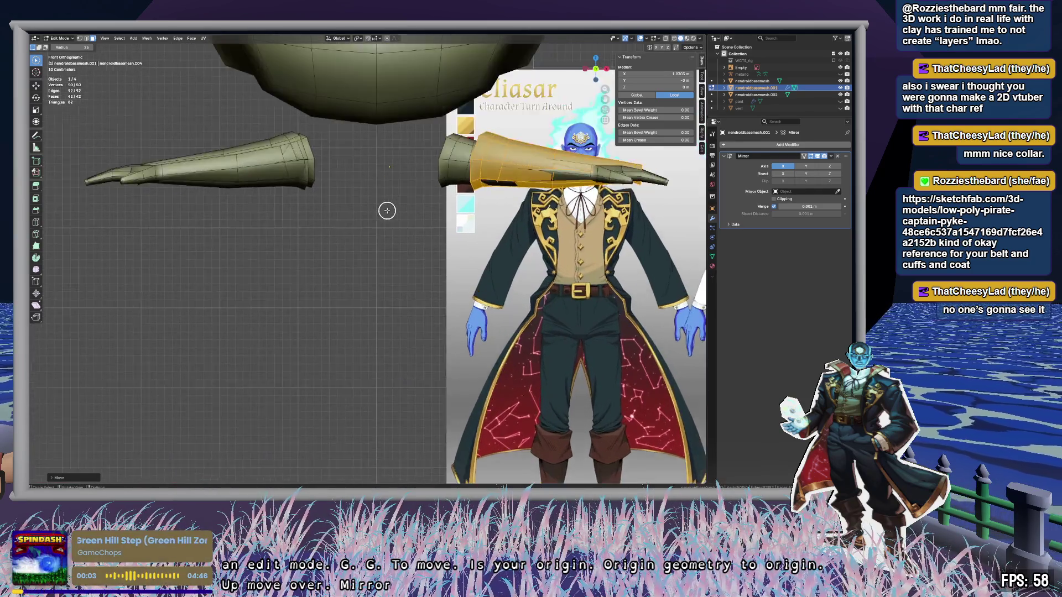
scroll(387, 211, "up", 5)
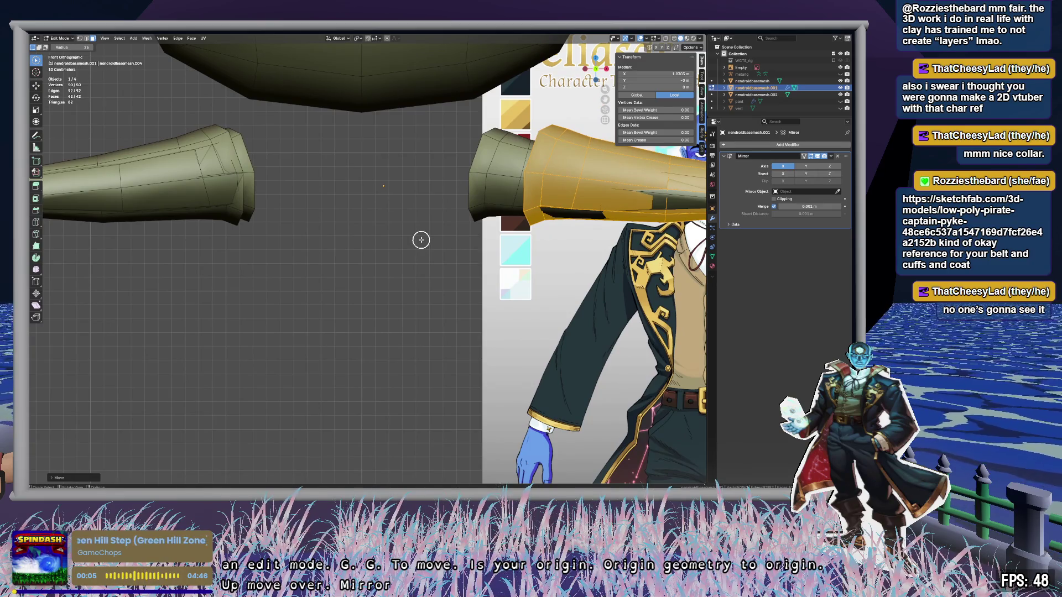
key("Tab")
key("g")
key("x")
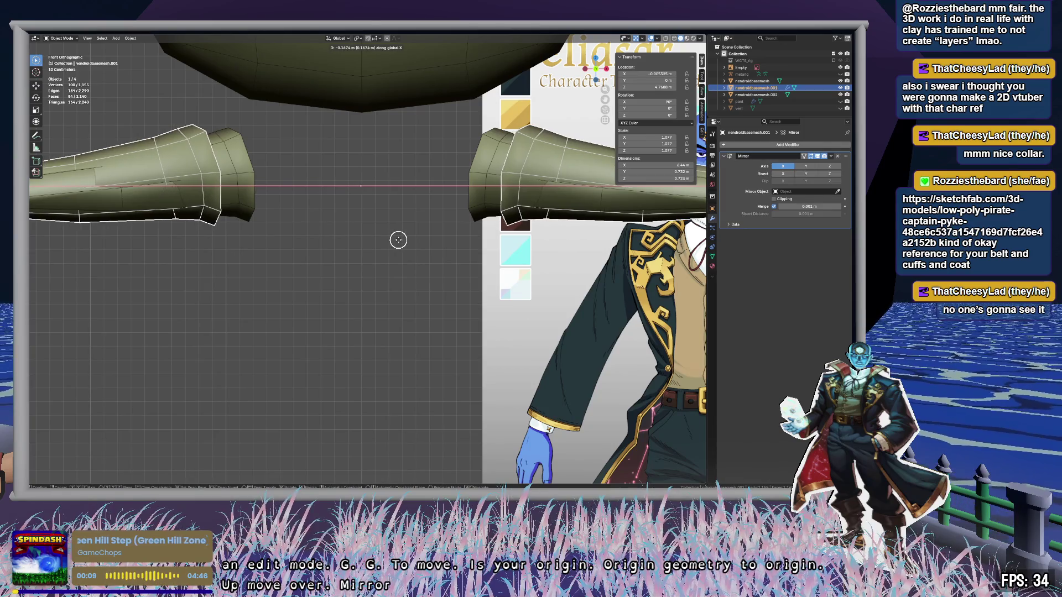
left_click(399, 239)
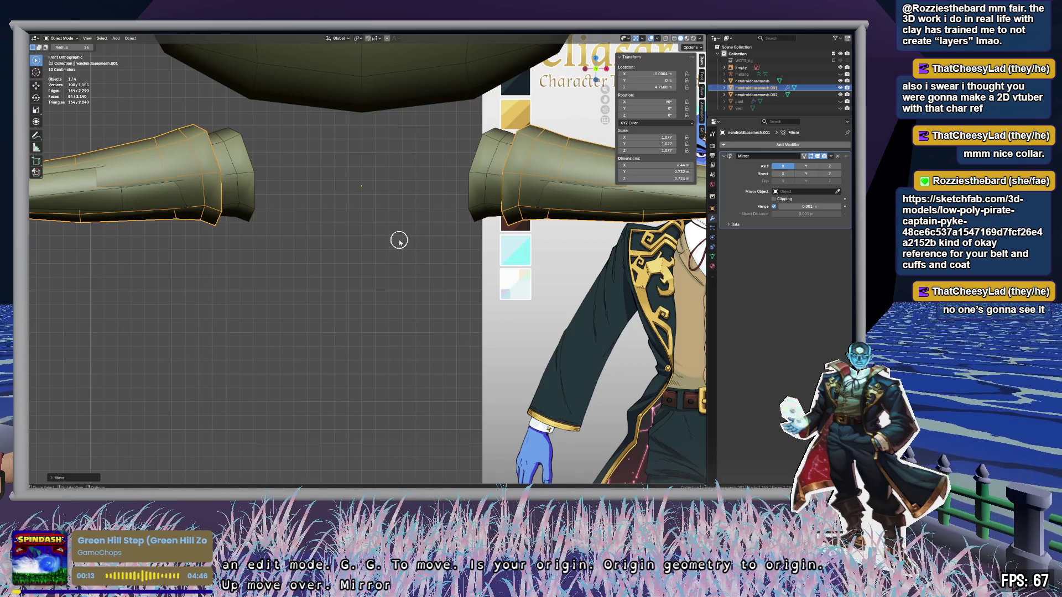
left_click(657, 74)
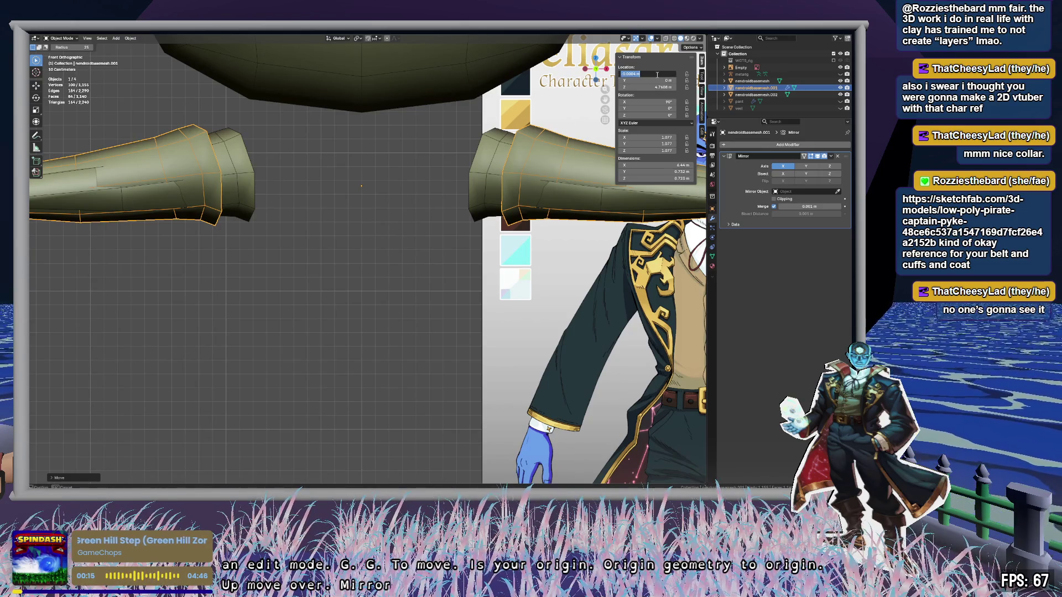
type("0")
key("Return")
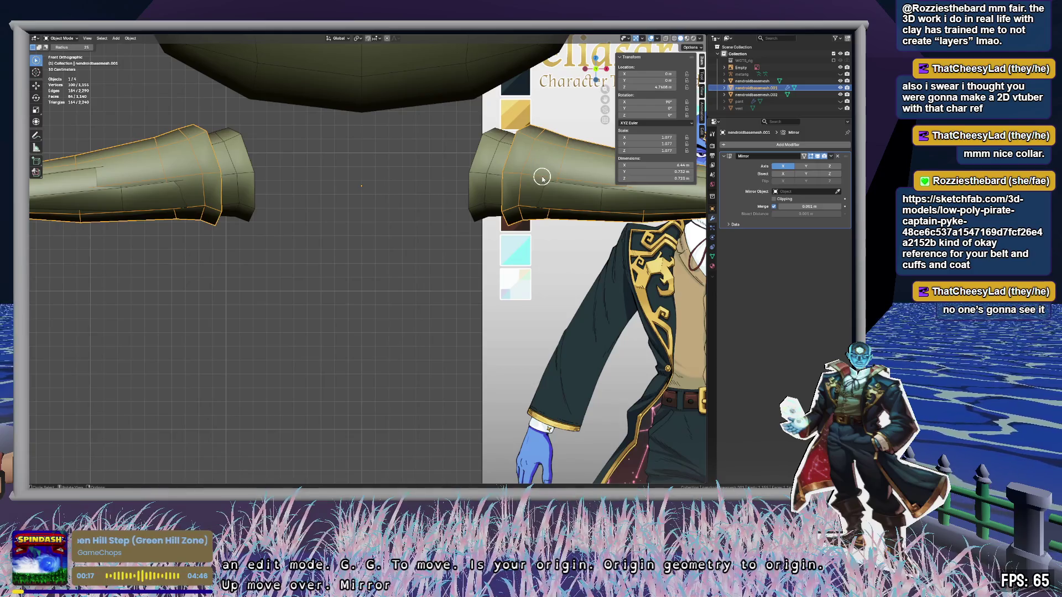
Step: Shift the sleeve mesh along X in Edit Mode to line it up with the body
key("Tab")
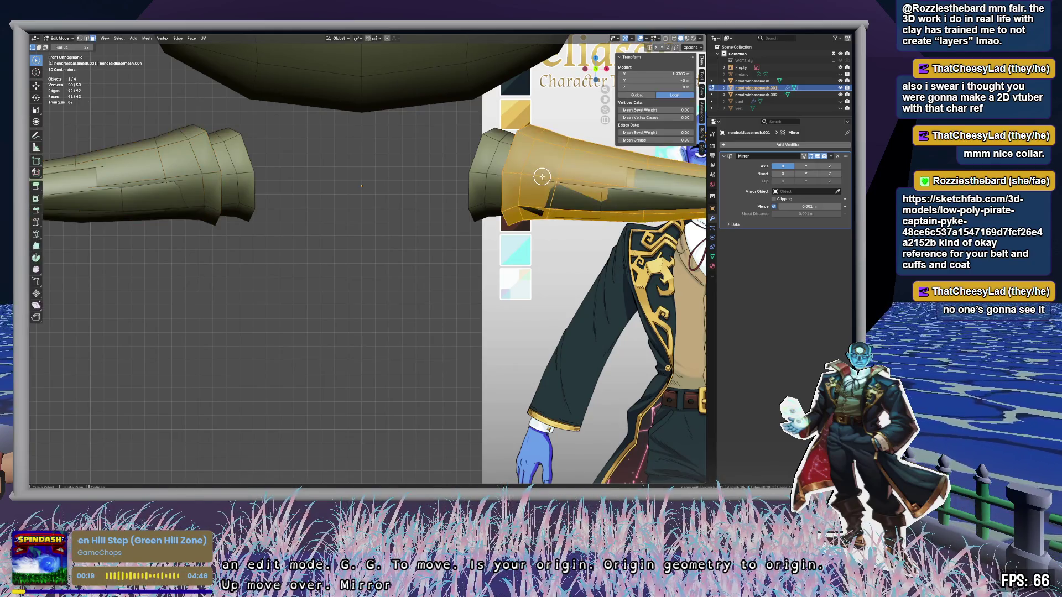
key("g")
key("x")
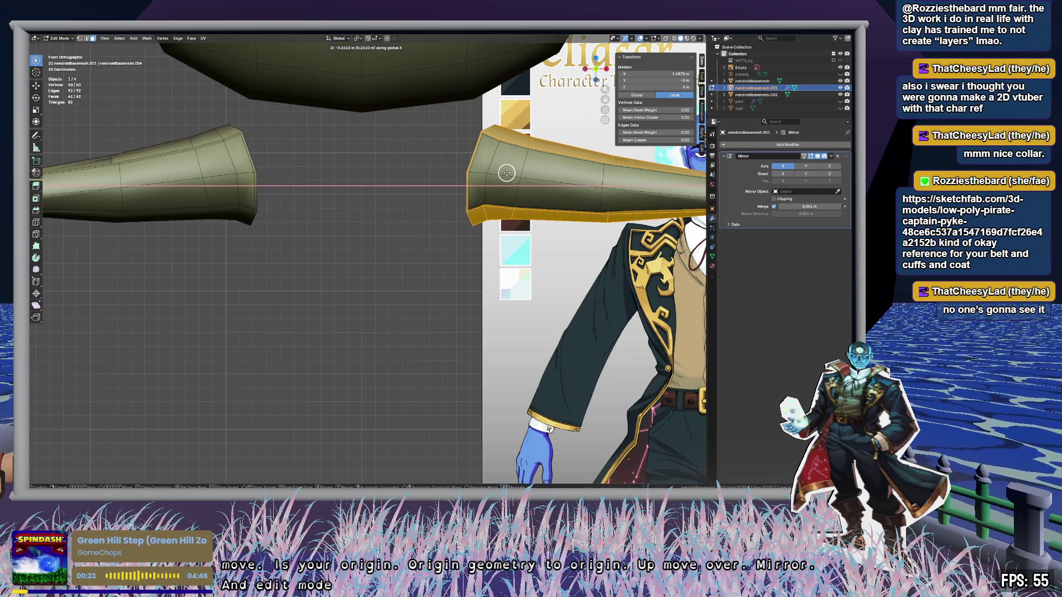
left_click(506, 172)
Step: Pan to the head and arms, switch to Right Orthographic, and frame the selected hand and cuff
scroll(559, 183, "down", 4)
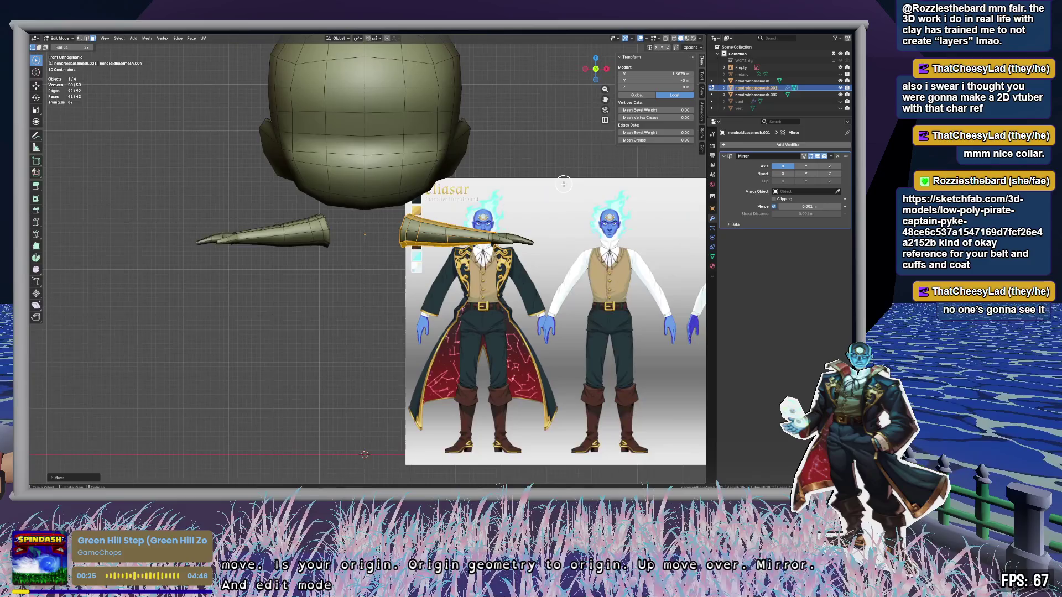
middle_click_drag(563, 195, 473, 191, "shift")
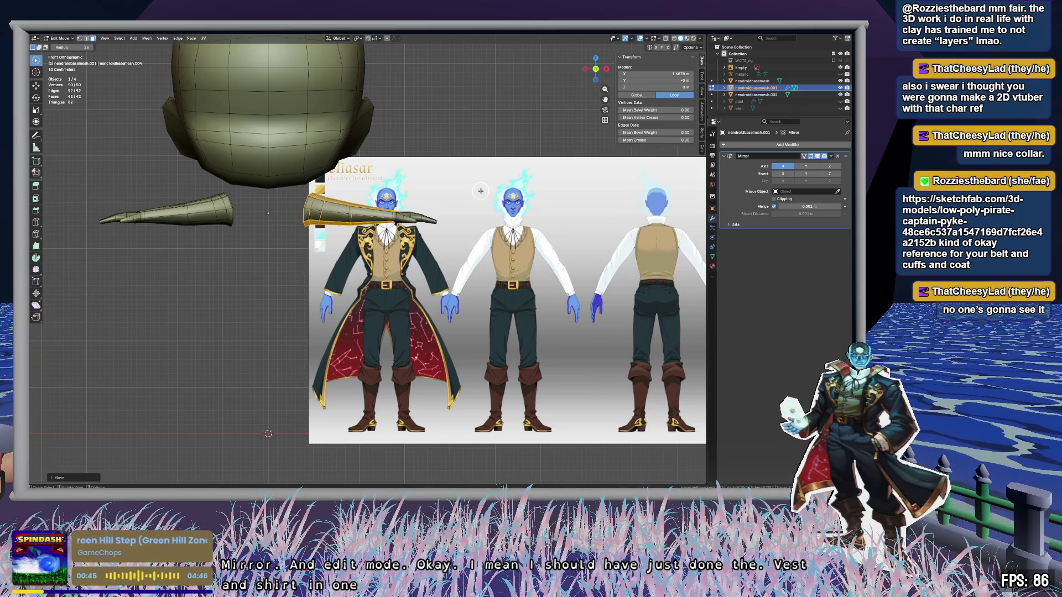
left_click(607, 69)
key("KP_Decimal")
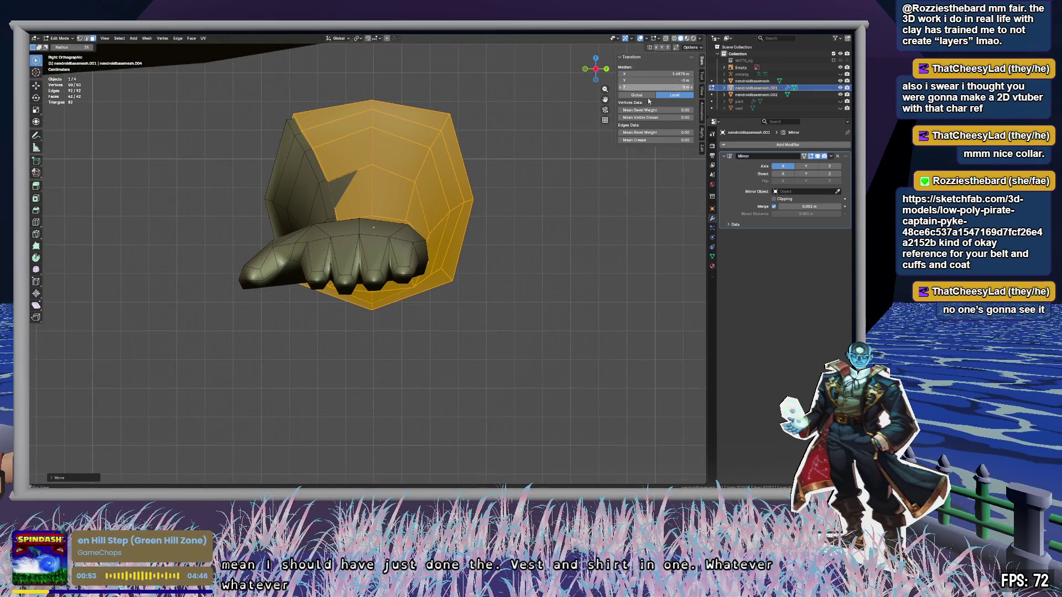
Step: Nudge the sleeve object slightly along Y in Object Mode
key("Tab")
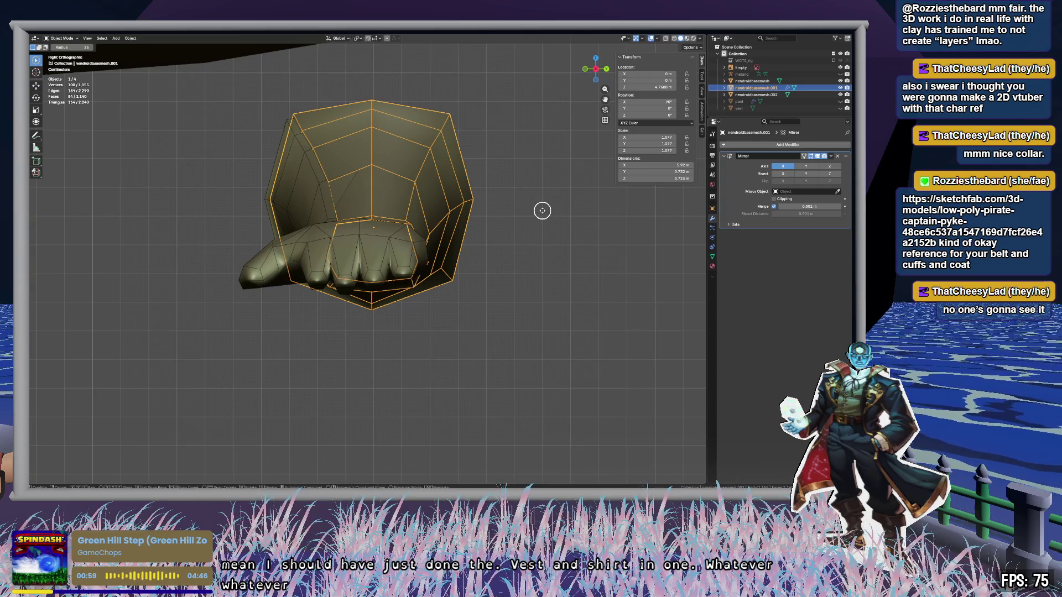
key("g")
key("y")
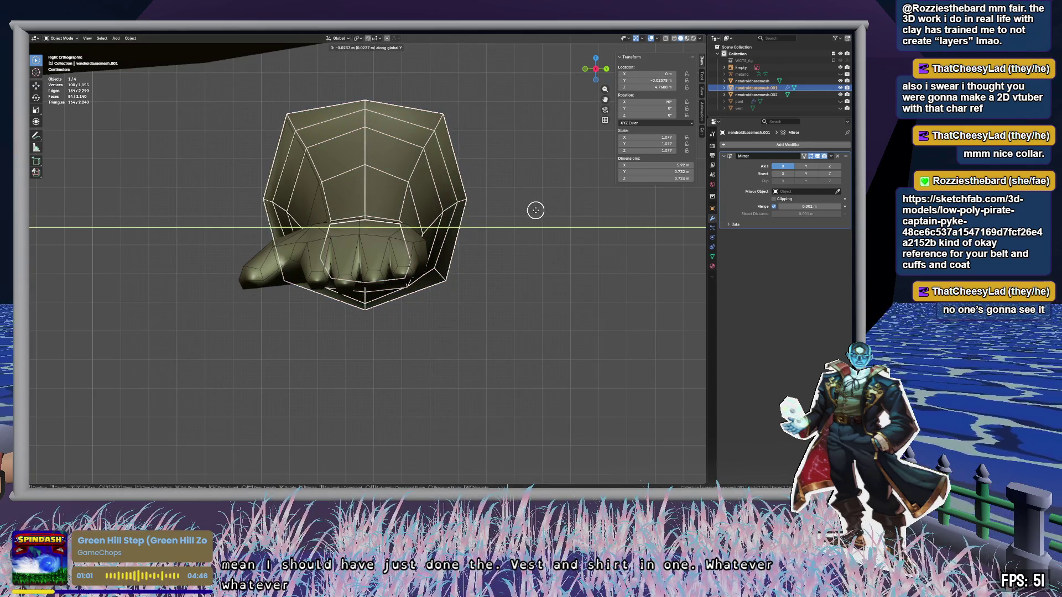
left_click(534, 210)
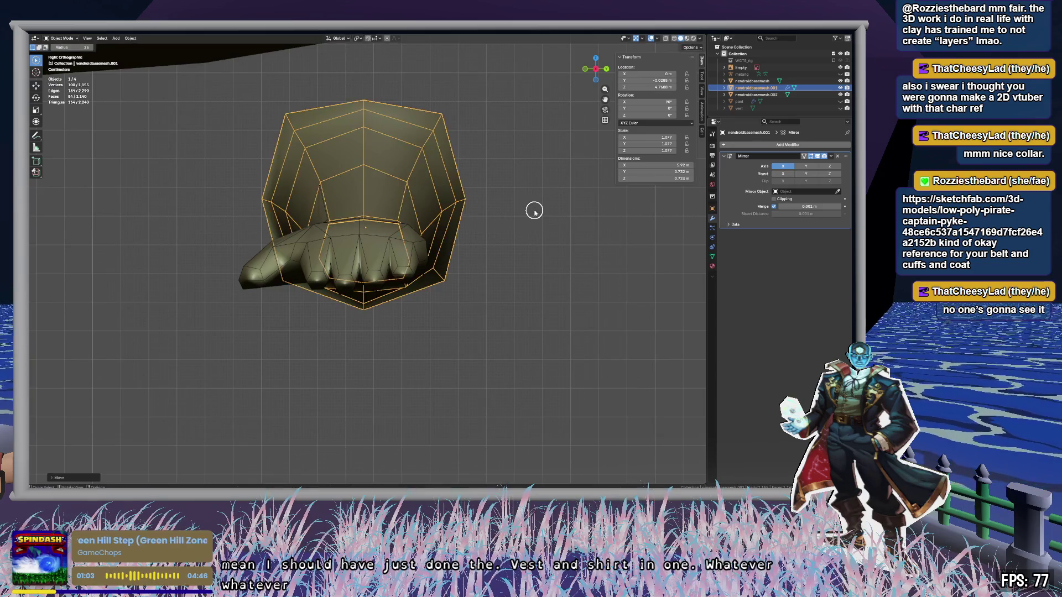
Step: View the arm from Top Orthographic and pan to the hand
mouse_move(535, 210)
middle_mouse_down()
mouse_move(505, 221)
mouse_move(518, 237)
mouse_move(474, 283)
mouse_move(457, 213)
mouse_move(537, 275)
mouse_move(544, 249)
mouse_move(531, 207)
mouse_move(524, 275)
mouse_move(481, 273)
mouse_move(467, 284)
mouse_move(486, 299)
mouse_move(581, 296)
mouse_move(406, 254)
mouse_move(356, 256)
mouse_move(450, 375)
mouse_move(599, 78)
middle_mouse_up()
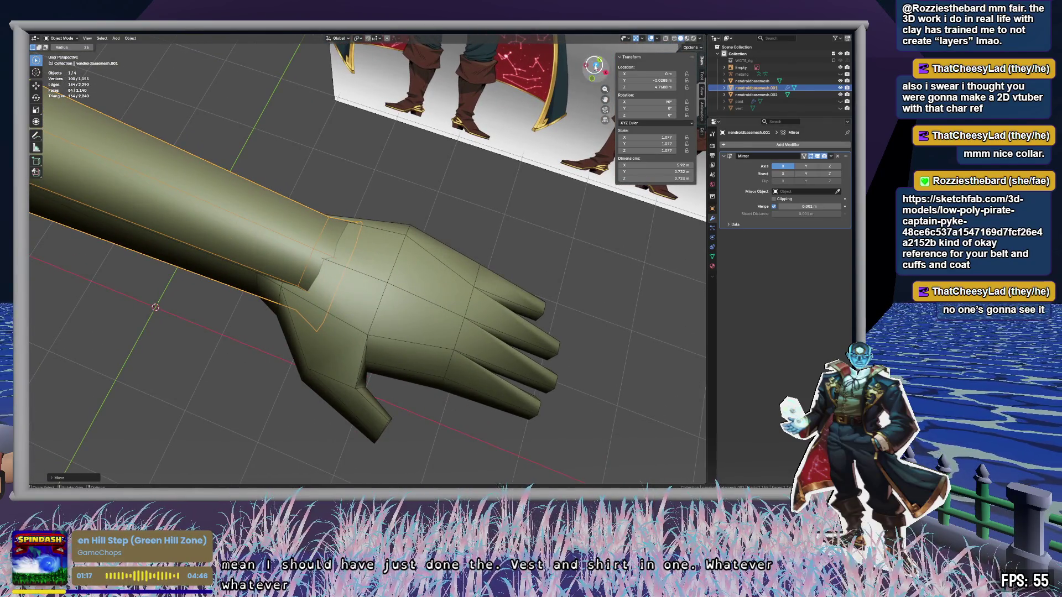
left_click(599, 77)
scroll(493, 287, "up", 3)
middle_click_drag(493, 286, 507, 281, "shift")
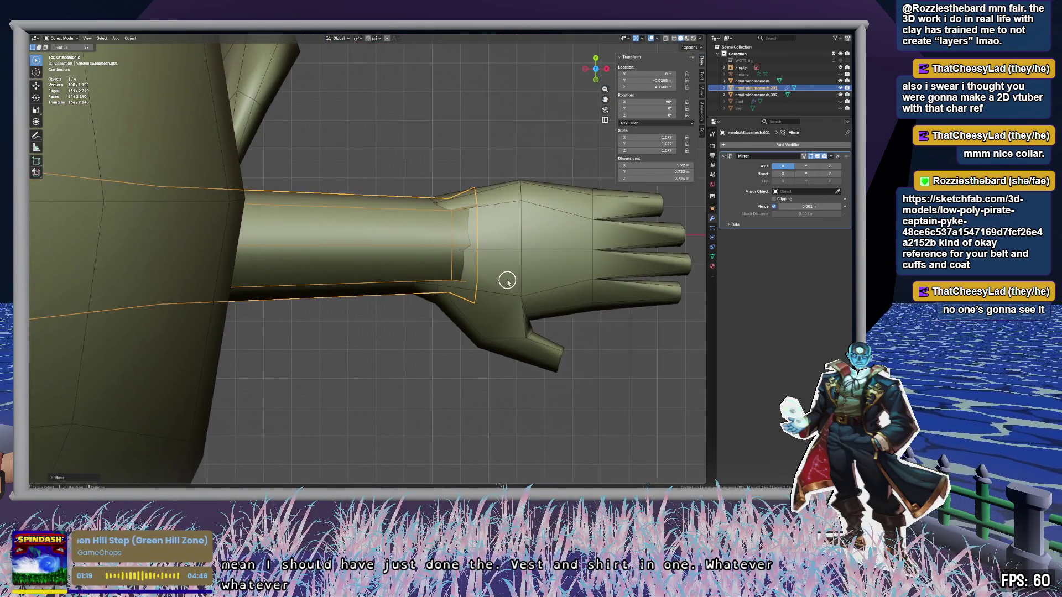
Step: With vertex select and X-ray on in Edit Mode, move the wrist vertex ring back
key("Tab")
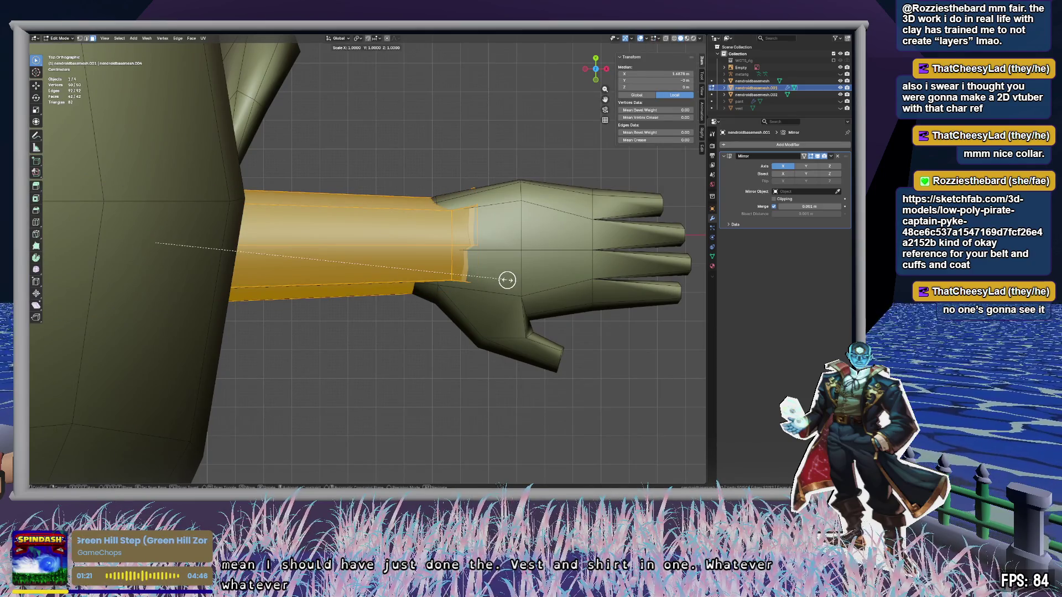
key("1")
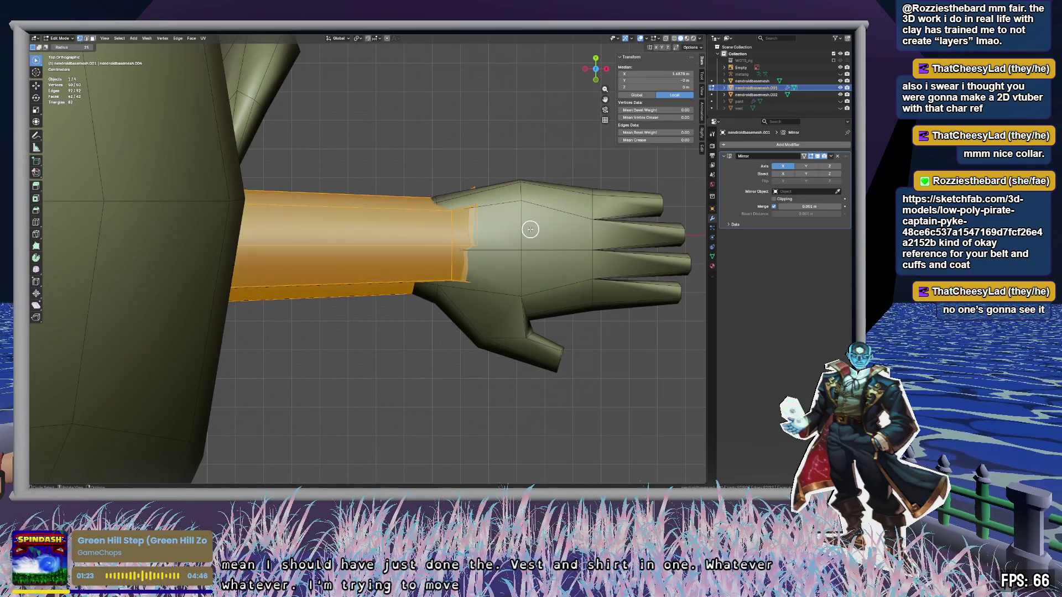
key("alt+z")
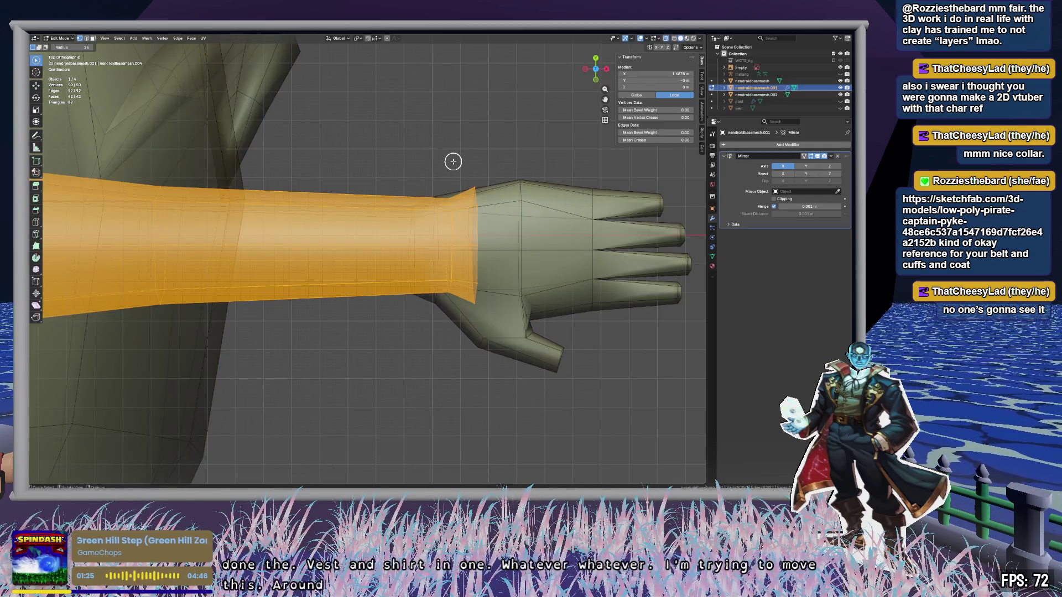
left_click_drag(451, 290, 450, 201)
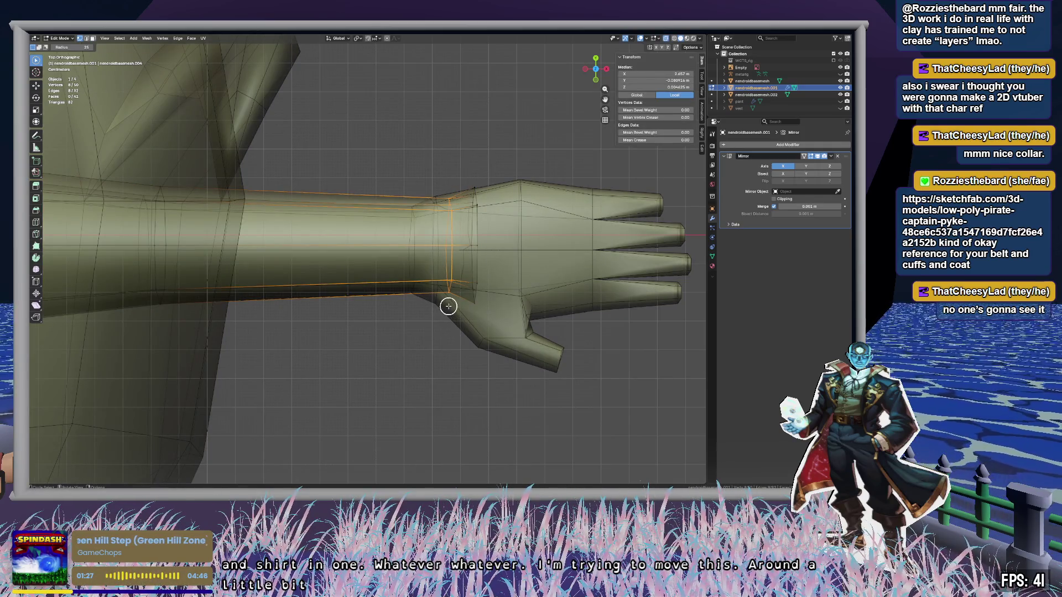
key("g")
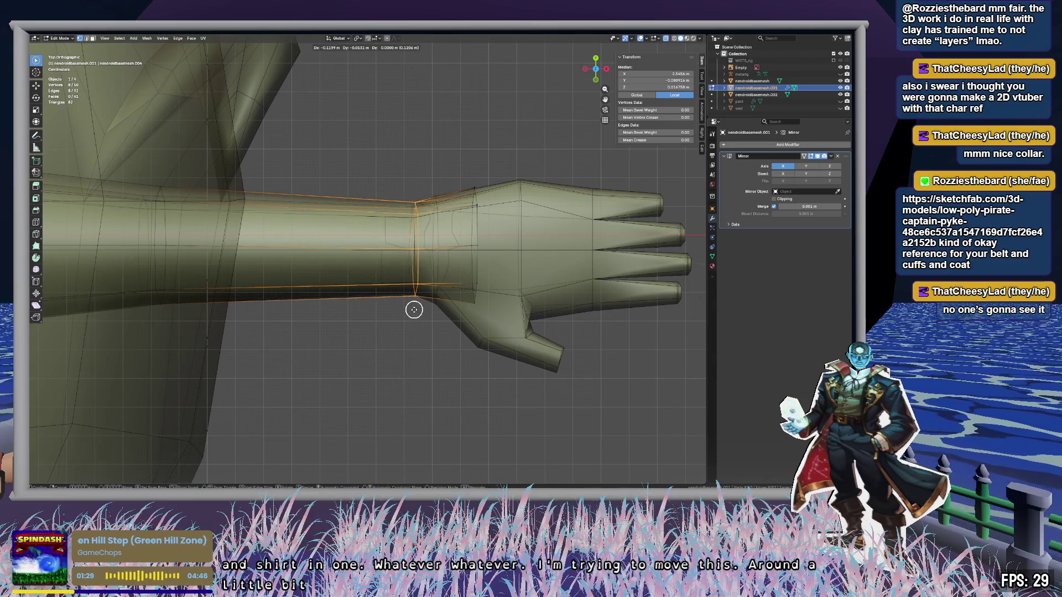
left_click(413, 310)
Step: Pull the vertex ring nearest the hand back toward the arm and shrink it slightly
left_click_drag(471, 180, 470, 346)
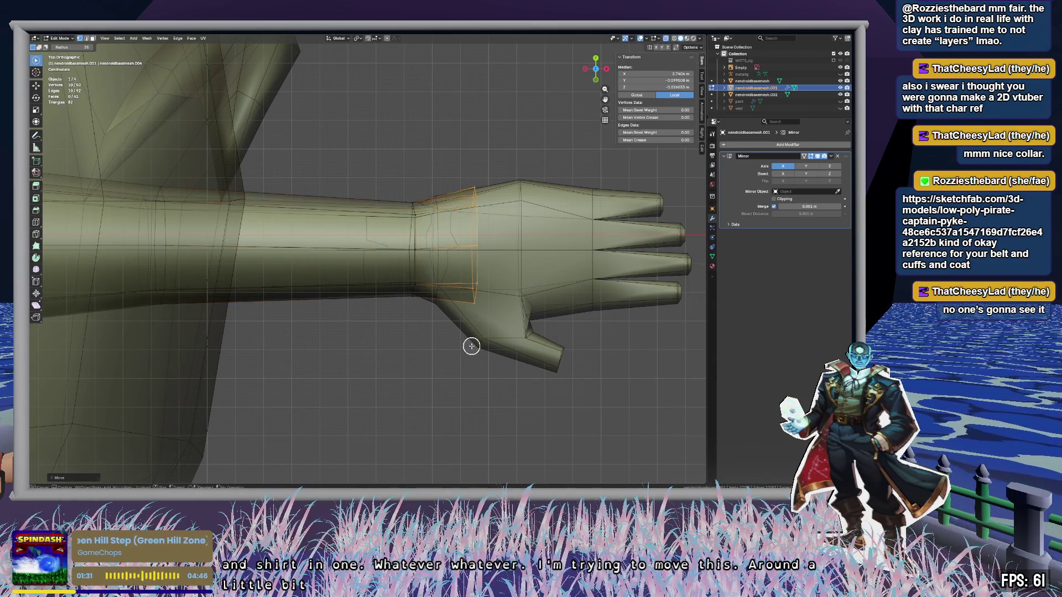
key("g")
left_click(433, 350)
key("s")
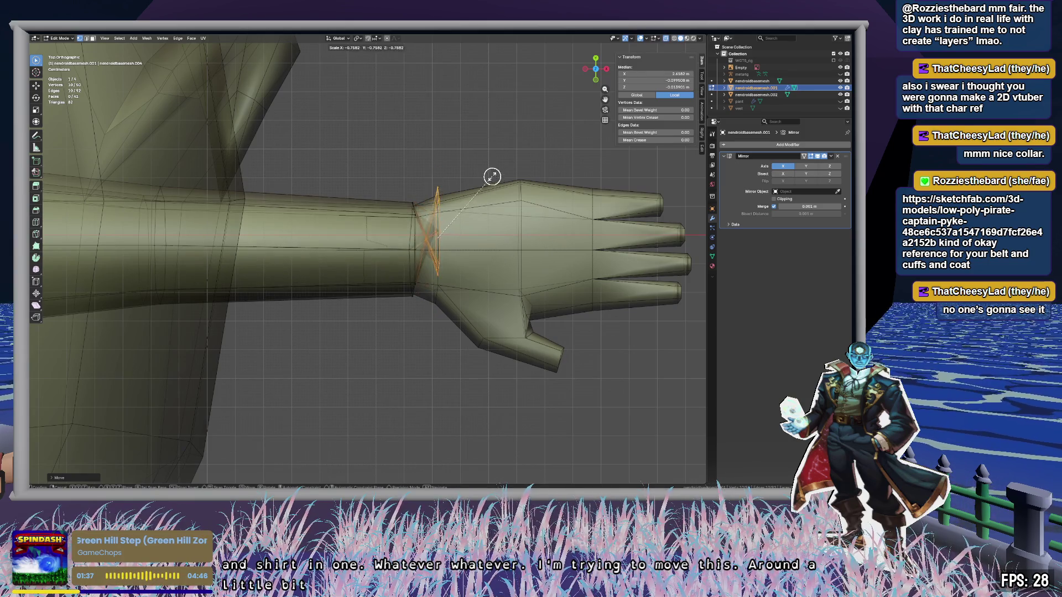
left_click(536, 275)
mouse_move(536, 275)
middle_mouse_down()
mouse_move(558, 264)
mouse_move(547, 265)
middle_mouse_up()
scroll(548, 266, "up", 6)
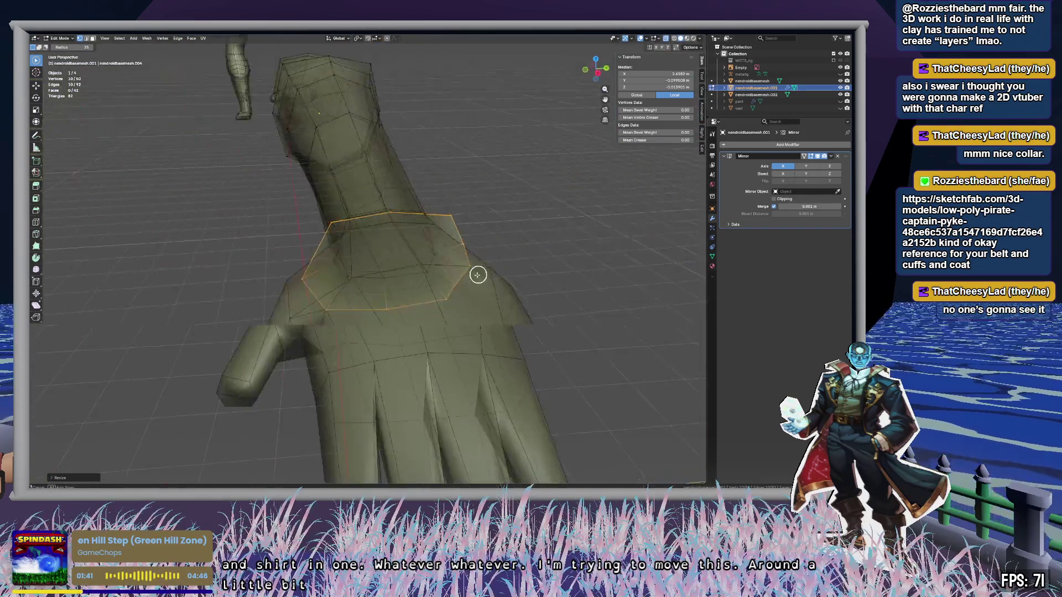
mouse_move(476, 275)
middle_mouse_down()
mouse_move(551, 255)
mouse_move(536, 304)
mouse_move(496, 280)
mouse_move(381, 259)
mouse_move(406, 251)
mouse_move(381, 296)
mouse_move(381, 344)
mouse_move(367, 294)
mouse_move(398, 257)
mouse_move(516, 235)
mouse_move(509, 202)
mouse_move(512, 218)
mouse_move(540, 235)
mouse_move(496, 228)
mouse_move(486, 246)
mouse_move(496, 320)
mouse_move(420, 270)
middle_mouse_up()
scroll(505, 268, "down", 5)
scroll(543, 287, "up", 5)
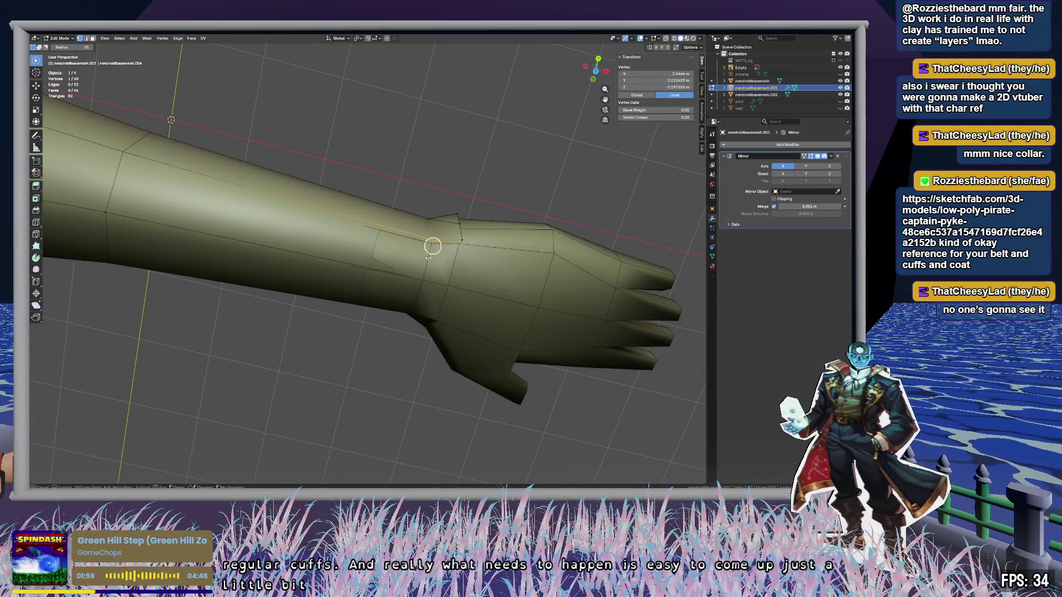
Step: Slightly enlarge the selected cuff loop at the wrist, with X-ray on
mouse_move(402, 339)
middle_mouse_down()
mouse_move(448, 247)
mouse_move(403, 182)
mouse_move(408, 223)
middle_mouse_up()
mouse_move(419, 299)
middle_mouse_down()
mouse_move(373, 263)
mouse_move(289, 289)
mouse_move(310, 226)
middle_mouse_up()
mouse_move(329, 269)
middle_mouse_down()
mouse_move(350, 249)
mouse_move(350, 289)
mouse_move(370, 268)
mouse_move(357, 219)
middle_mouse_up()
key("alt+z")
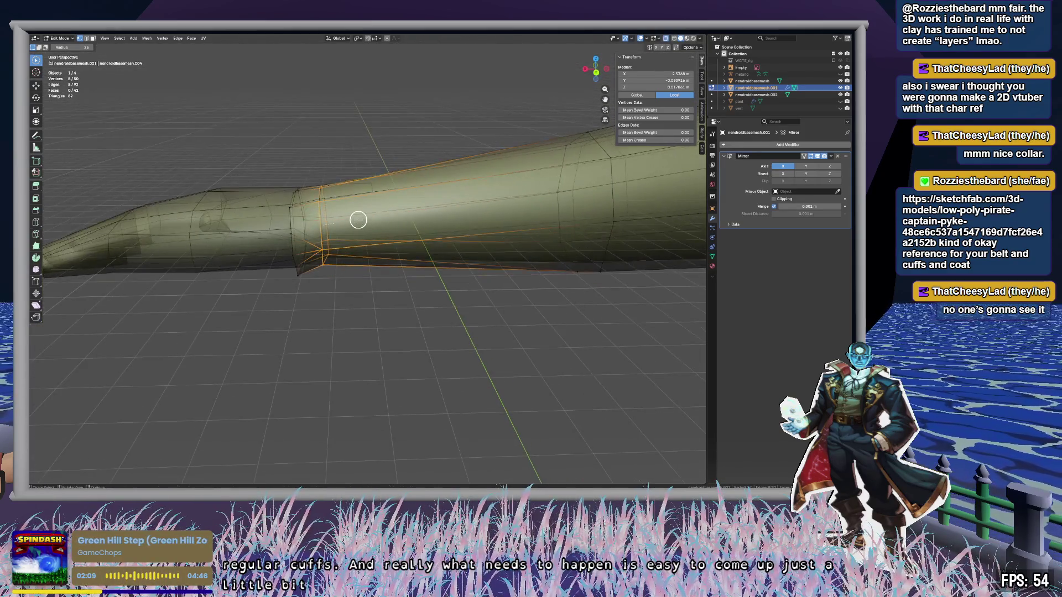
key("s")
left_click(361, 220)
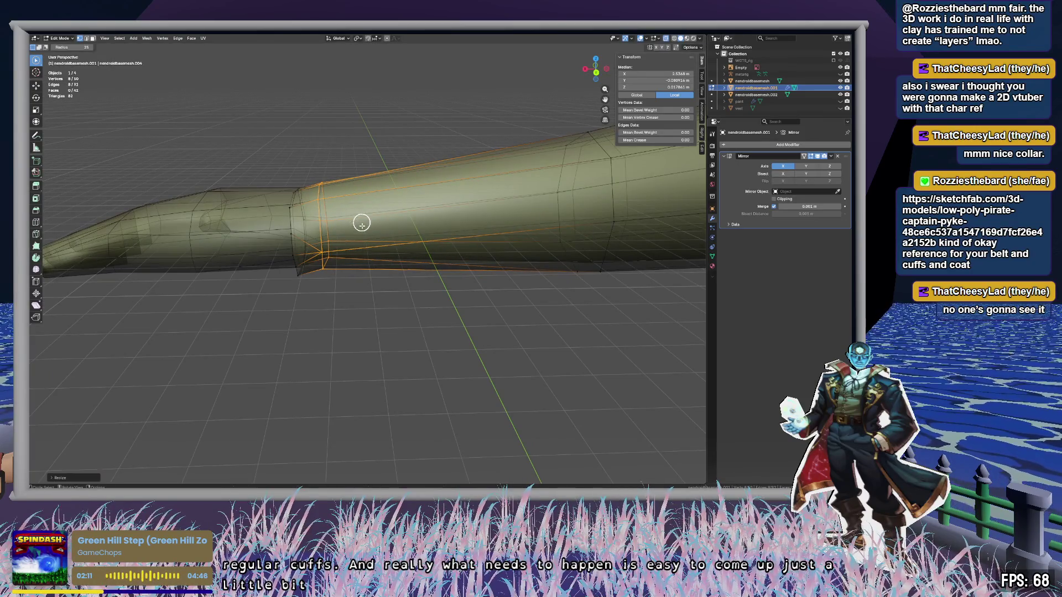
Step: Move four cuff vertices along the vertical axis, then deselect everything
middle_click_drag(384, 282, 386, 257)
left_click(305, 243)
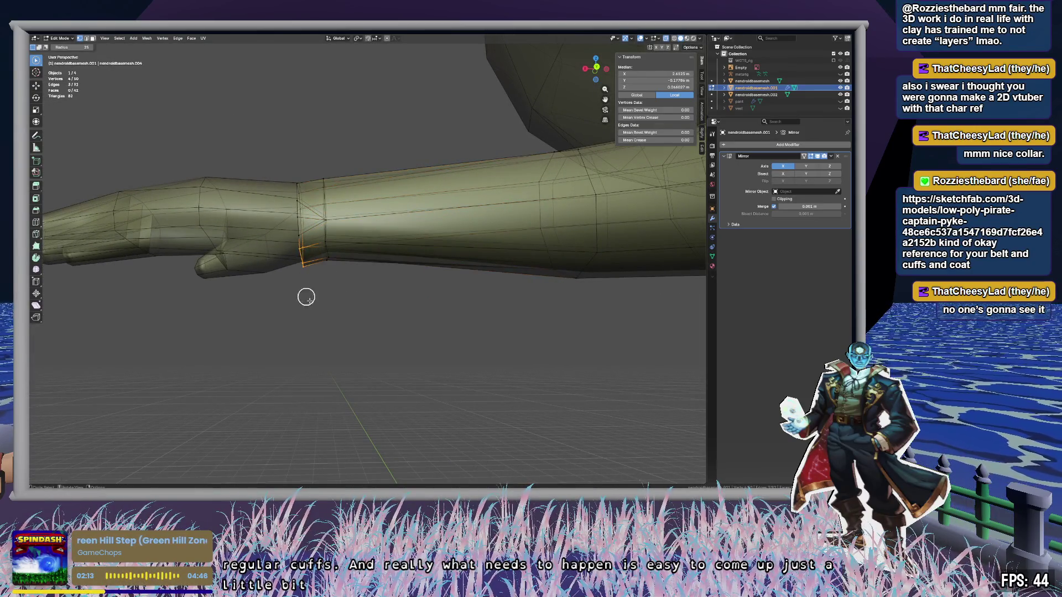
mouse_move(304, 230)
middle_mouse_down()
mouse_move(365, 301)
mouse_move(420, 301)
mouse_move(393, 231)
mouse_move(448, 252)
middle_mouse_up()
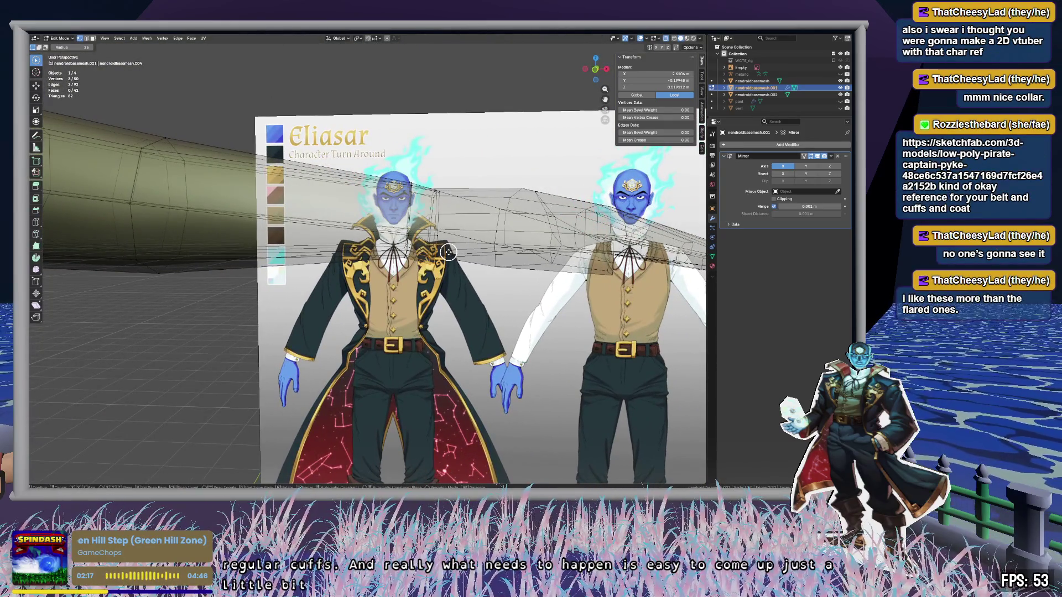
key("z")
left_click(449, 247)
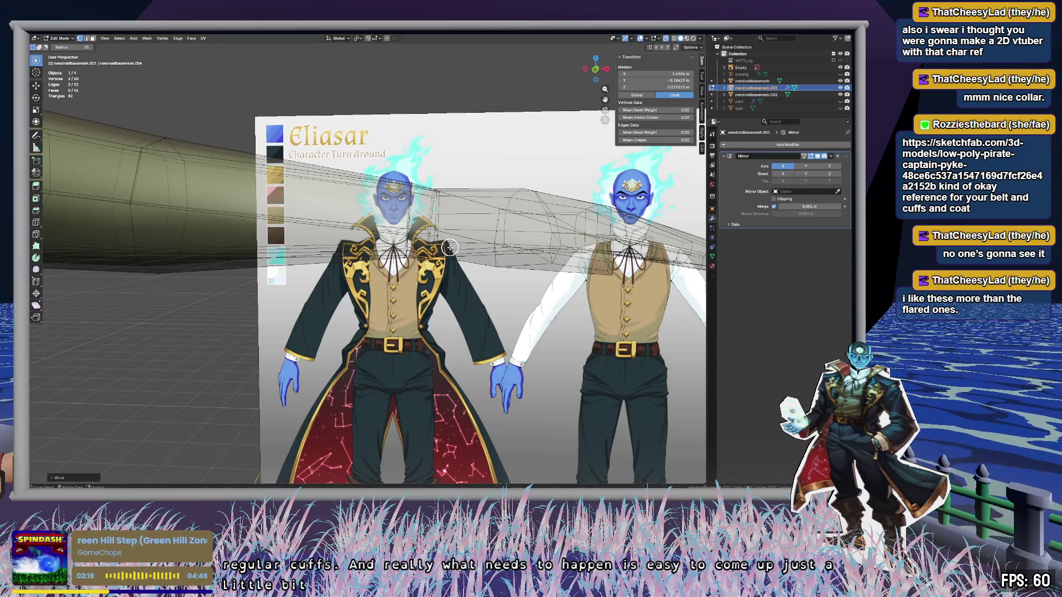
key("alt+a")
Step: Select the wrist edges and cancel the trial vertical lift, keeping the cuff straight
mouse_move(449, 248)
middle_mouse_down()
mouse_move(462, 207)
mouse_move(439, 285)
mouse_move(377, 284)
mouse_move(305, 263)
mouse_move(349, 247)
mouse_move(341, 236)
middle_mouse_up()
left_click(429, 248)
scroll(433, 249, "up", 5)
left_click(423, 291, "shift")
left_click(346, 268, "shift")
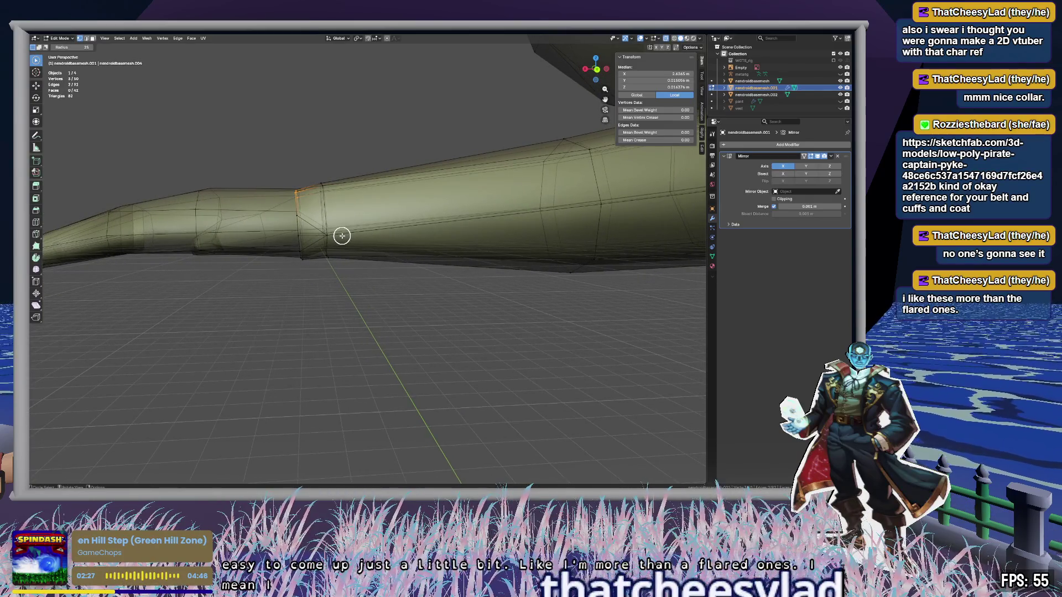
right_click(342, 236)
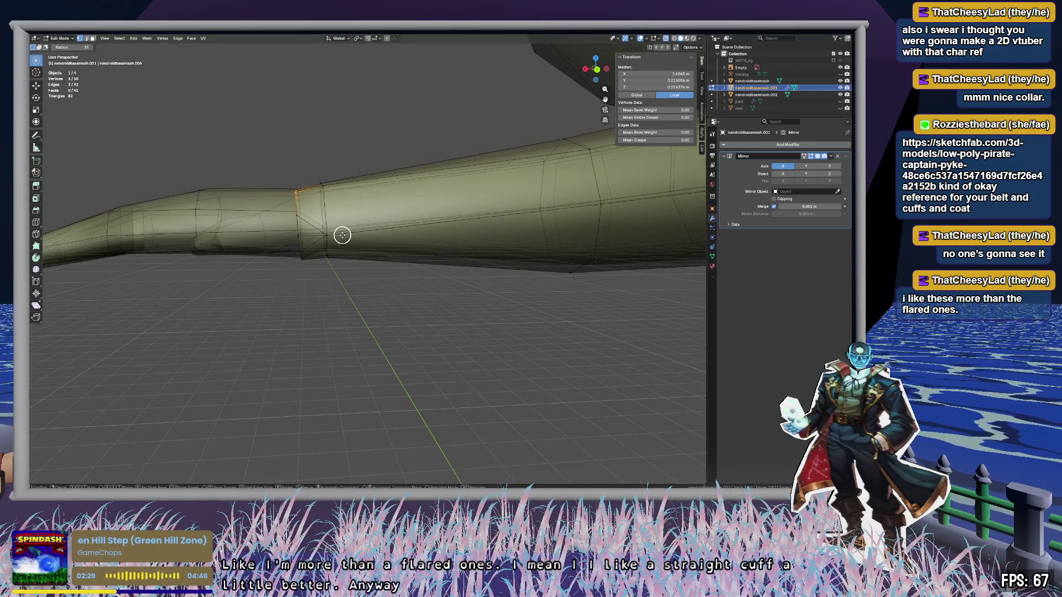
key("z")
right_click(342, 235)
left_click(386, 295)
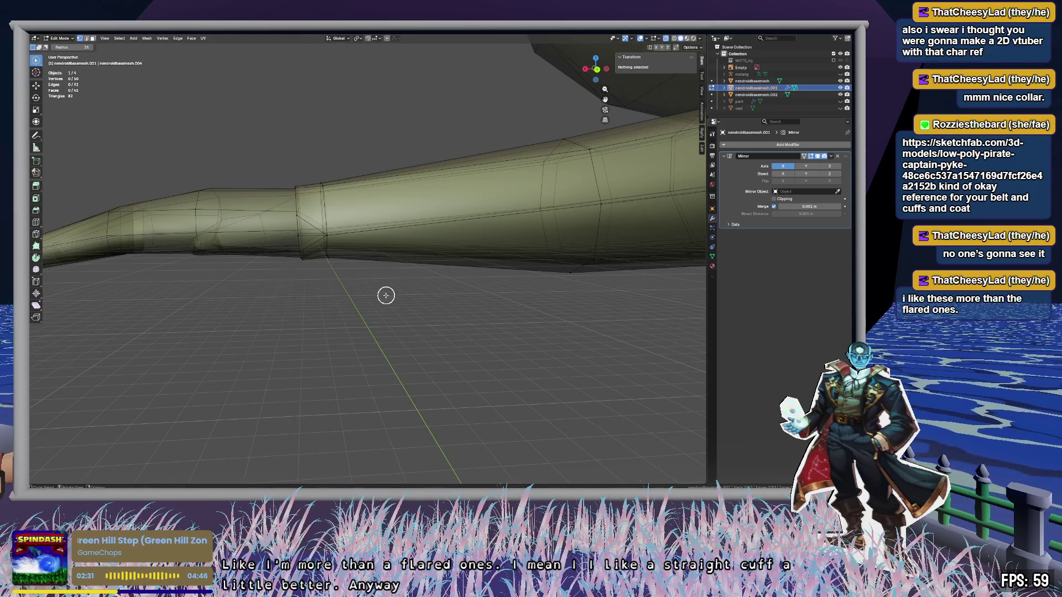
mouse_move(339, 304)
middle_mouse_down()
mouse_move(443, 332)
mouse_move(494, 308)
middle_mouse_up()
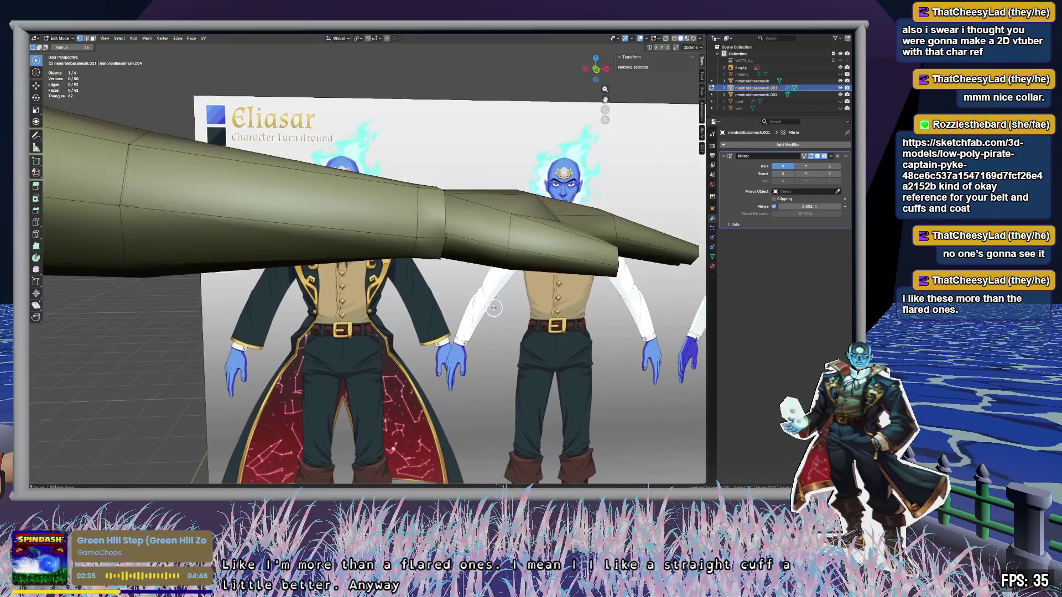
mouse_move(453, 239)
middle_mouse_down()
mouse_move(453, 252)
mouse_move(369, 280)
mouse_move(343, 304)
mouse_move(464, 308)
mouse_move(358, 312)
mouse_move(392, 228)
middle_mouse_up()
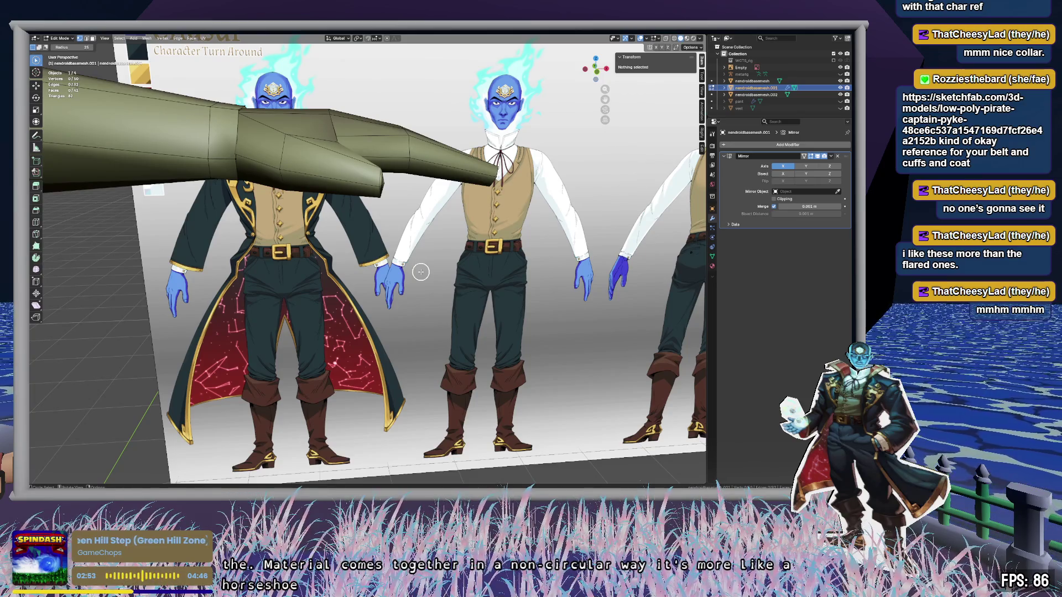
scroll(388, 281, "down", 4)
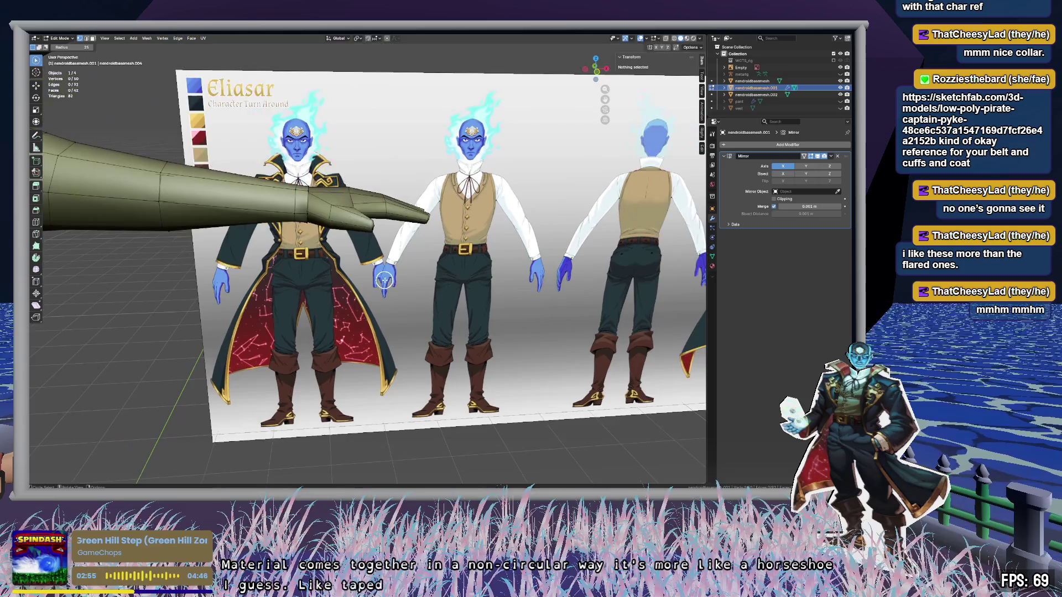
middle_click_drag(375, 226, 399, 280)
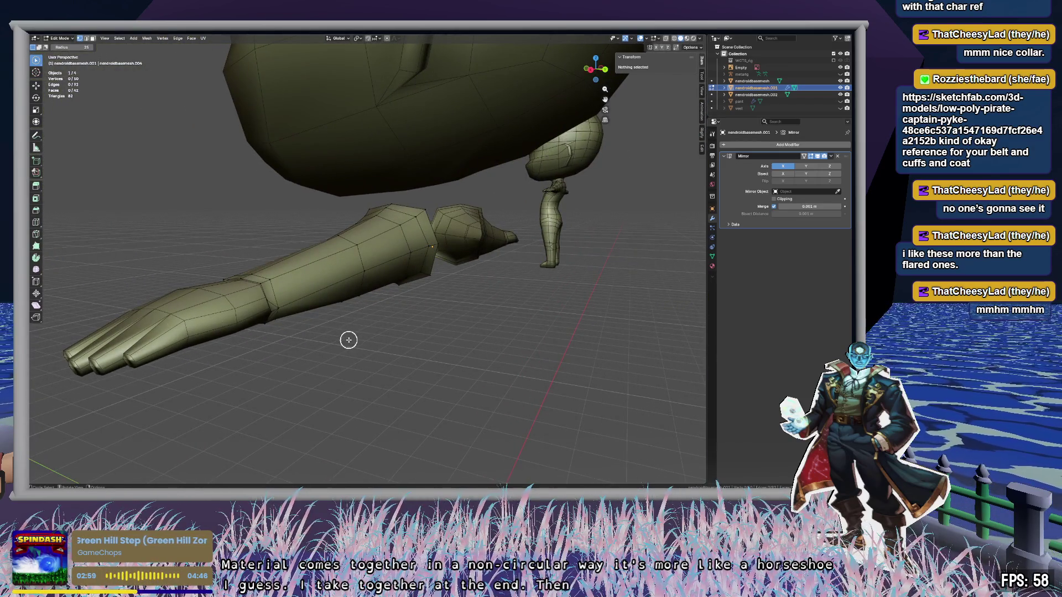
mouse_move(349, 339)
middle_mouse_down()
mouse_move(405, 334)
mouse_move(526, 403)
mouse_move(603, 244)
middle_mouse_up()
Step: Back in Object Mode, rename the separated nendroidbasemesh.001 object to 'sleeve'
key("Tab")
left_click(752, 81)
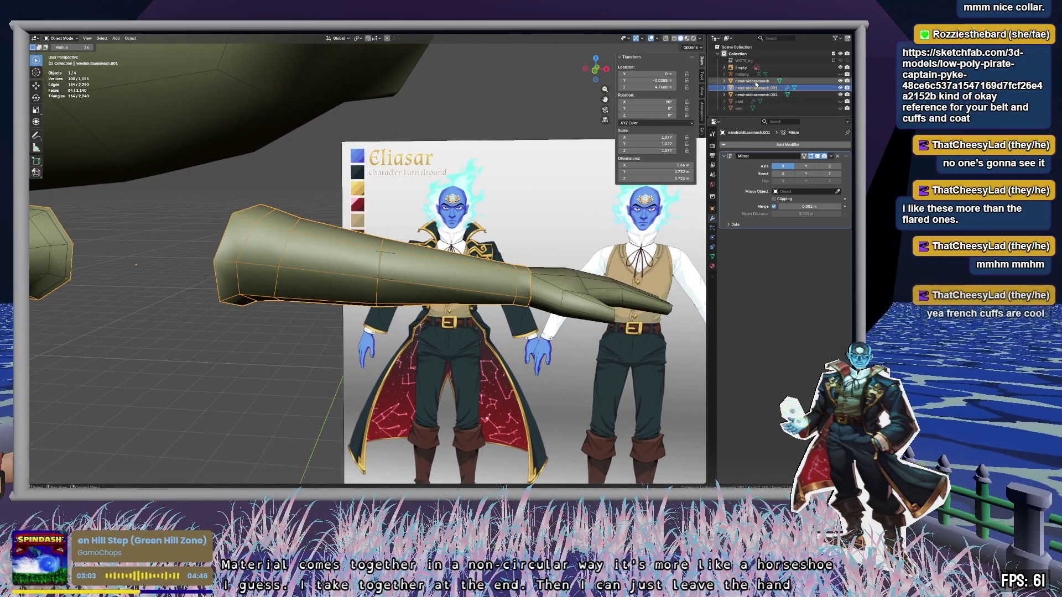
key("c")
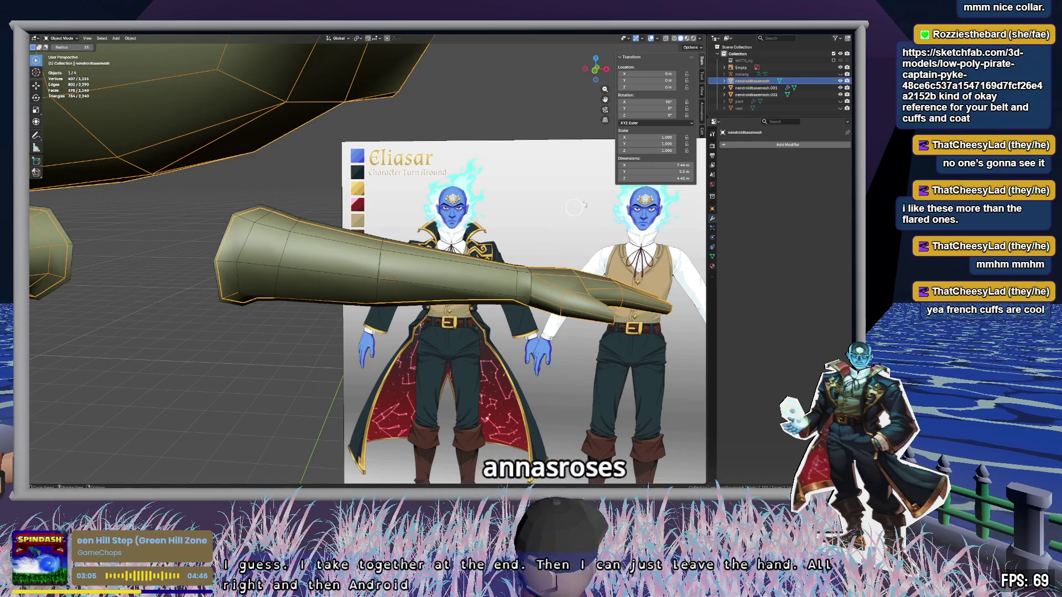
left_click(812, 88)
left_click(785, 133)
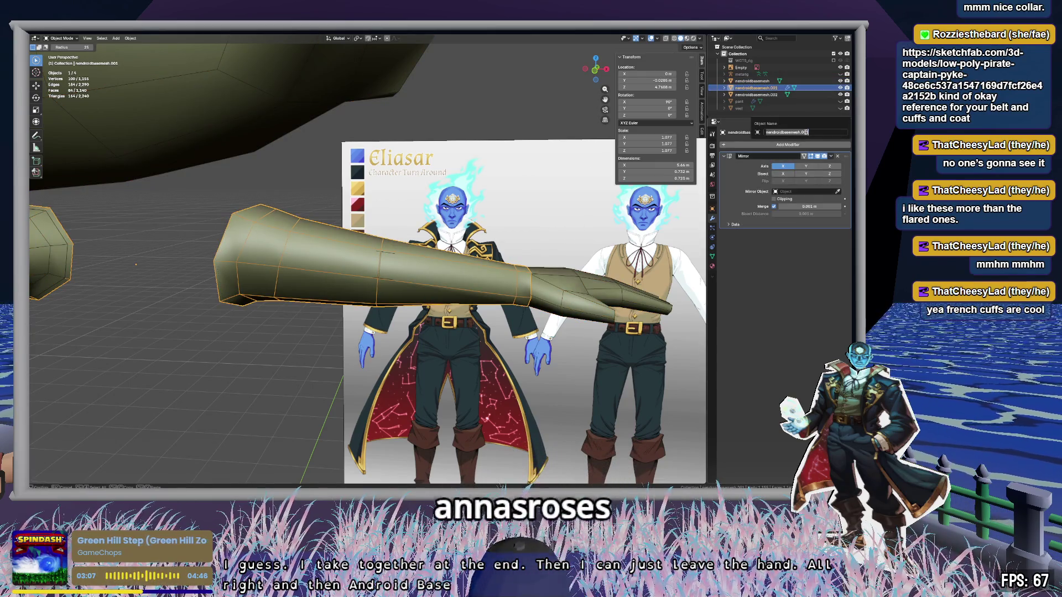
type("a")
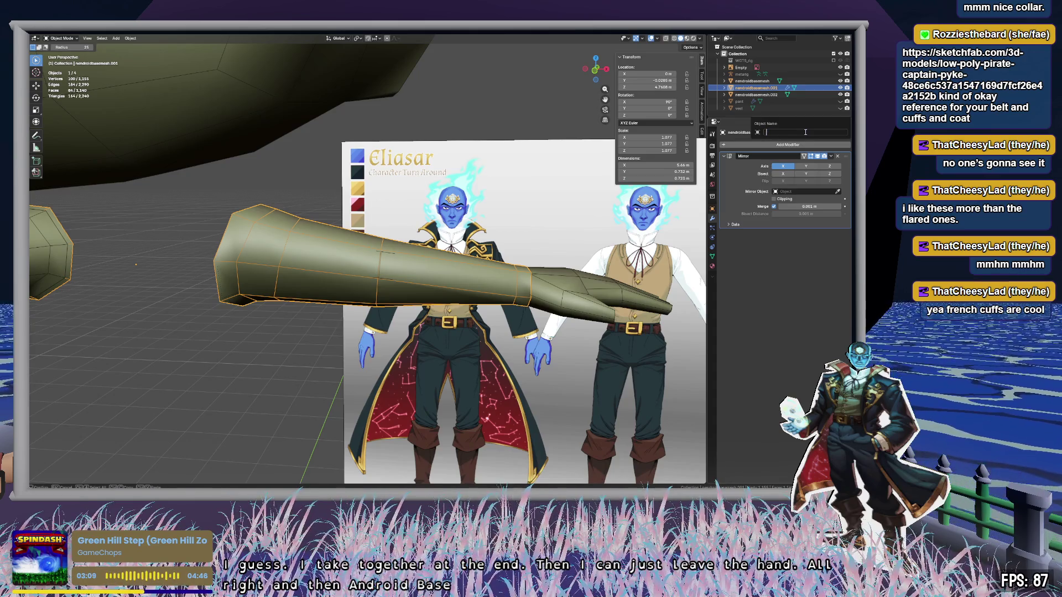
type("ve")
key("Return")
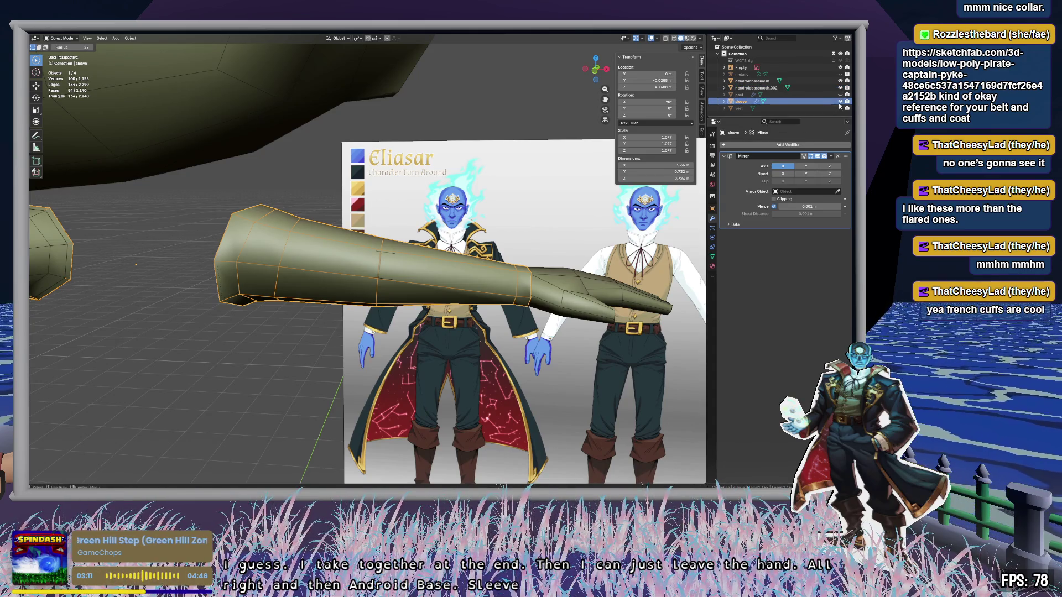
Step: Hide the sleeve object and start editing the nendroidbasemesh base mesh
left_click(840, 101)
left_click(802, 81)
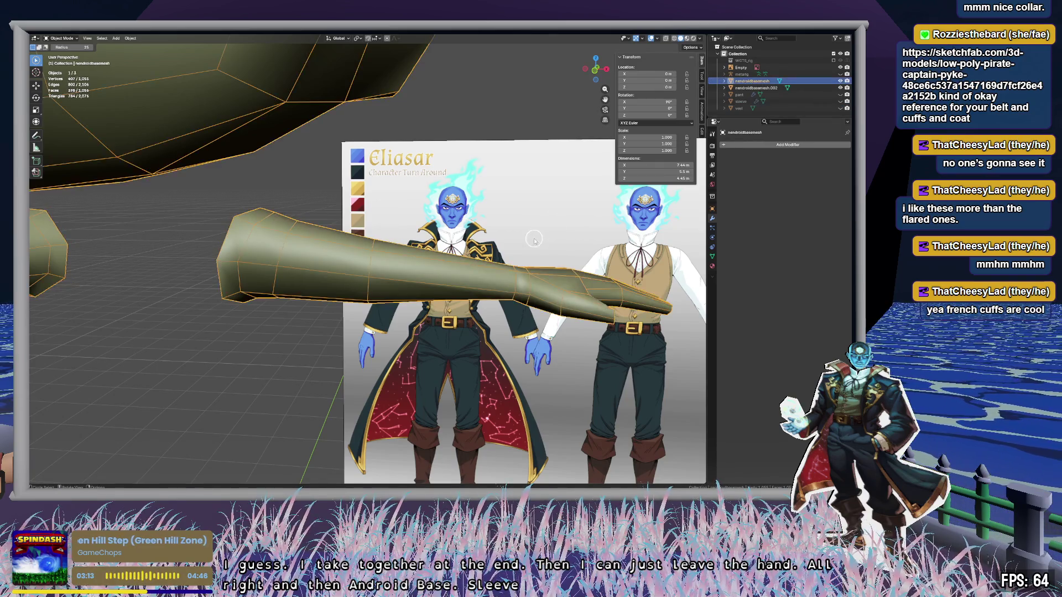
key("Tab")
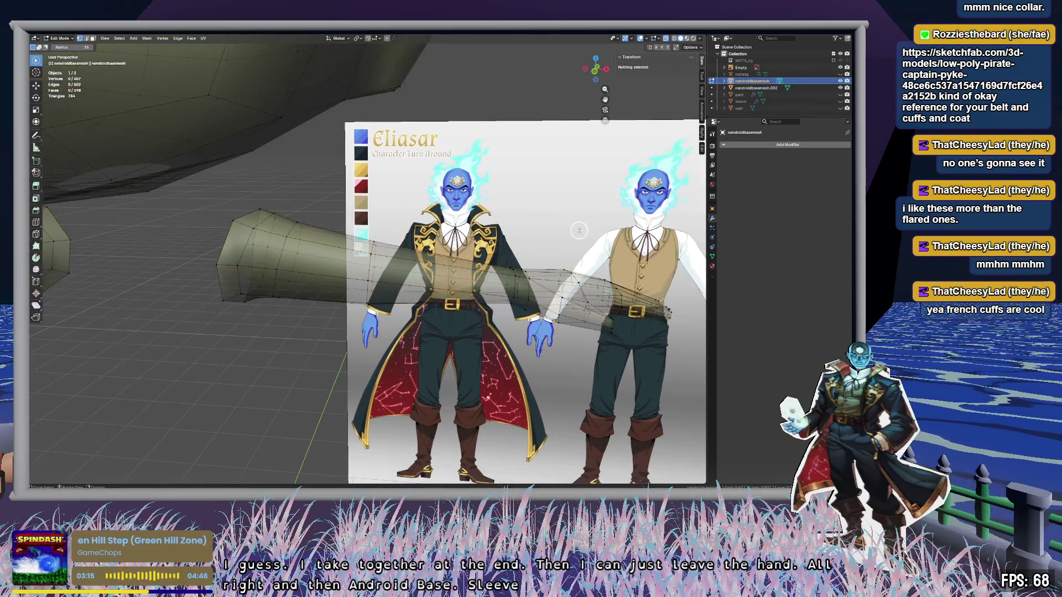
Step: In see-through mode, circle-select the base mesh's arm vertices and delete them
key("alt+z")
middle_click_drag(573, 233, 270, 219)
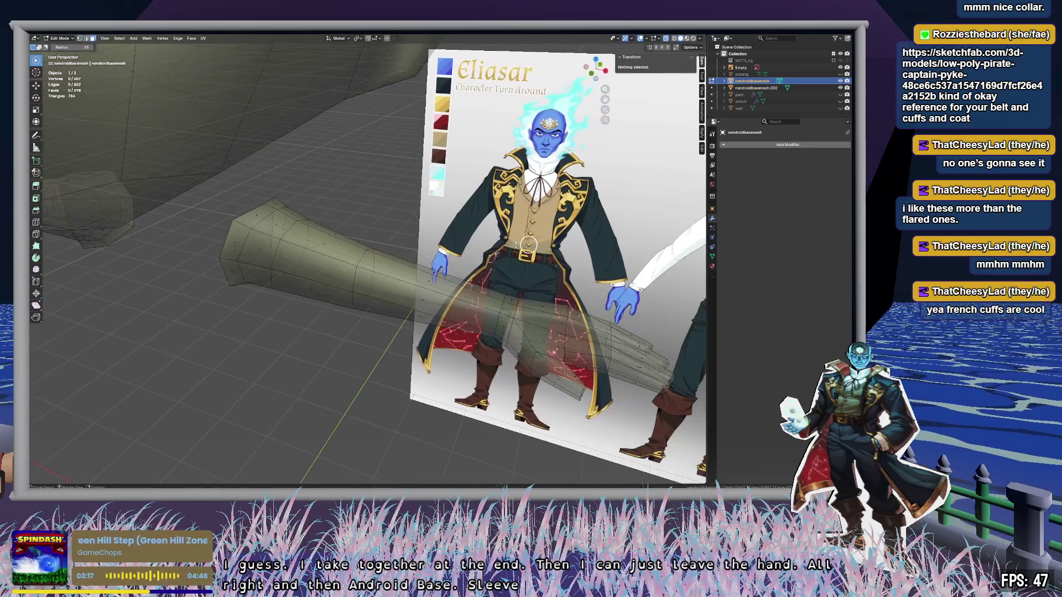
mouse_move(292, 198)
left_mouse_down()
mouse_move(235, 255)
mouse_move(265, 276)
mouse_move(302, 211)
mouse_move(400, 222)
mouse_move(431, 234)
mouse_move(441, 279)
mouse_move(499, 280)
mouse_move(506, 316)
mouse_move(488, 355)
left_mouse_up()
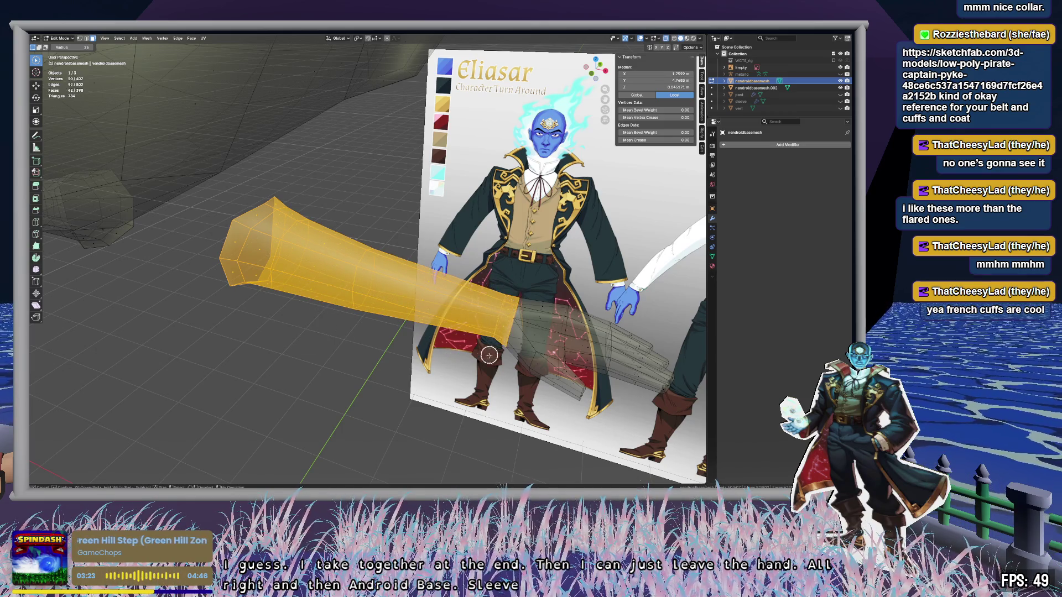
mouse_move(401, 297)
middle_mouse_down()
mouse_move(414, 288)
mouse_move(426, 209)
mouse_move(434, 290)
middle_mouse_up()
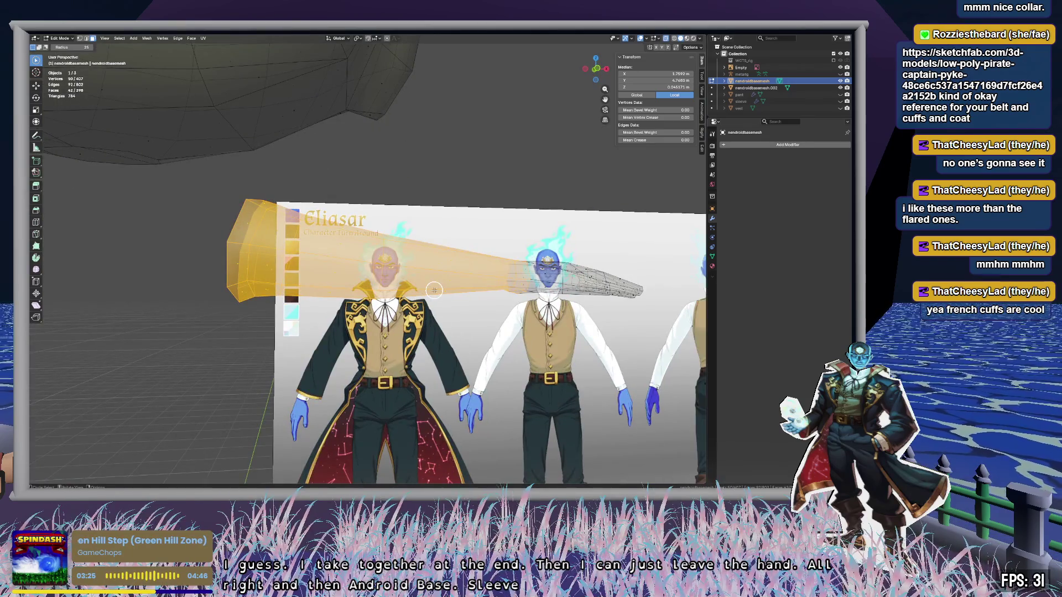
key("x")
left_click(434, 290)
Step: From Front view, lasso the remaining cuff faces and delete them
mouse_move(258, 275)
middle_mouse_down()
mouse_move(387, 282)
mouse_move(377, 285)
mouse_move(526, 261)
mouse_move(397, 306)
middle_mouse_up()
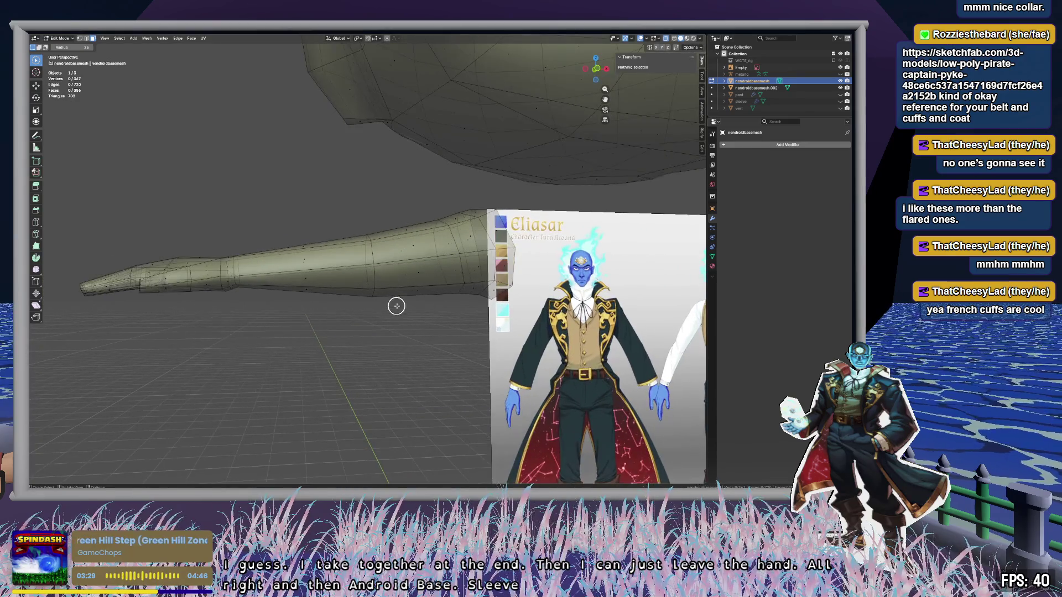
left_click(597, 69)
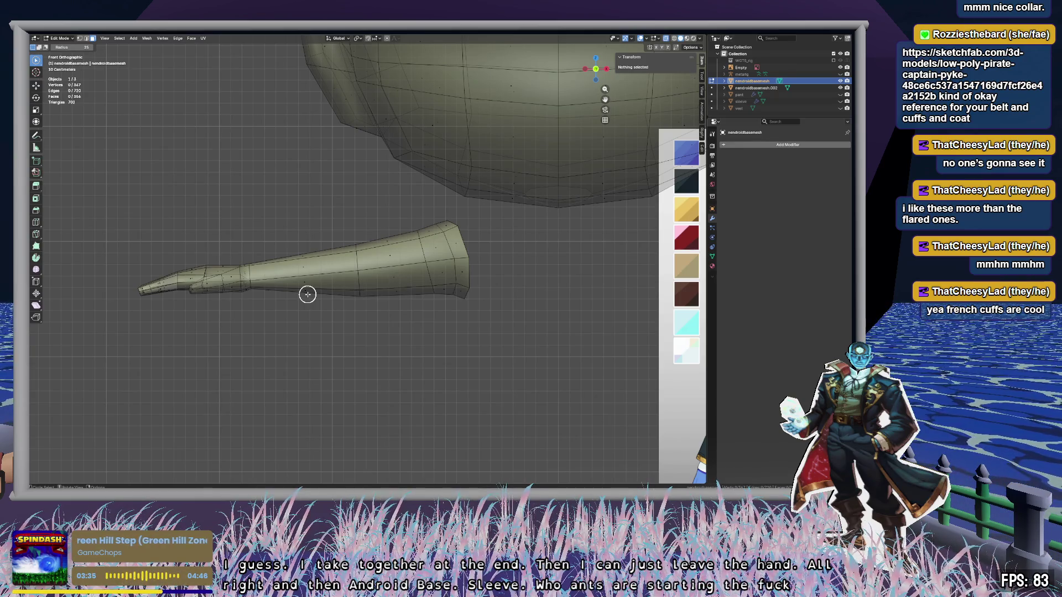
key("Escape")
mouse_move(462, 211)
left_mouse_down()
mouse_move(317, 219)
mouse_move(253, 241)
mouse_move(240, 283)
mouse_move(520, 332)
left_mouse_up()
key("x")
left_click(520, 332)
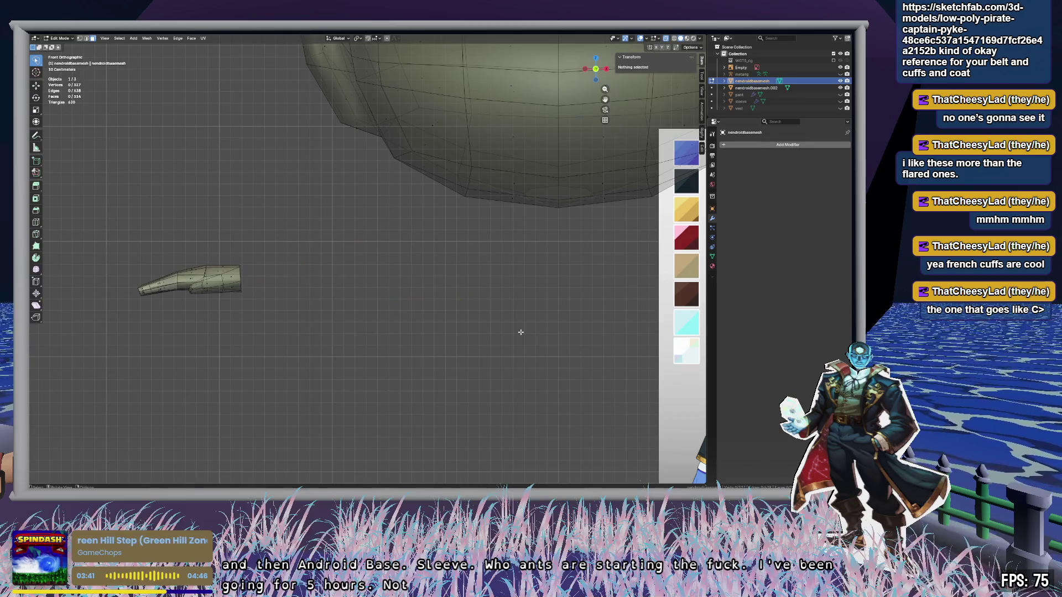
scroll(462, 308, "down", 5, "ctrl")
scroll(140, 313, "down", 5, "ctrl")
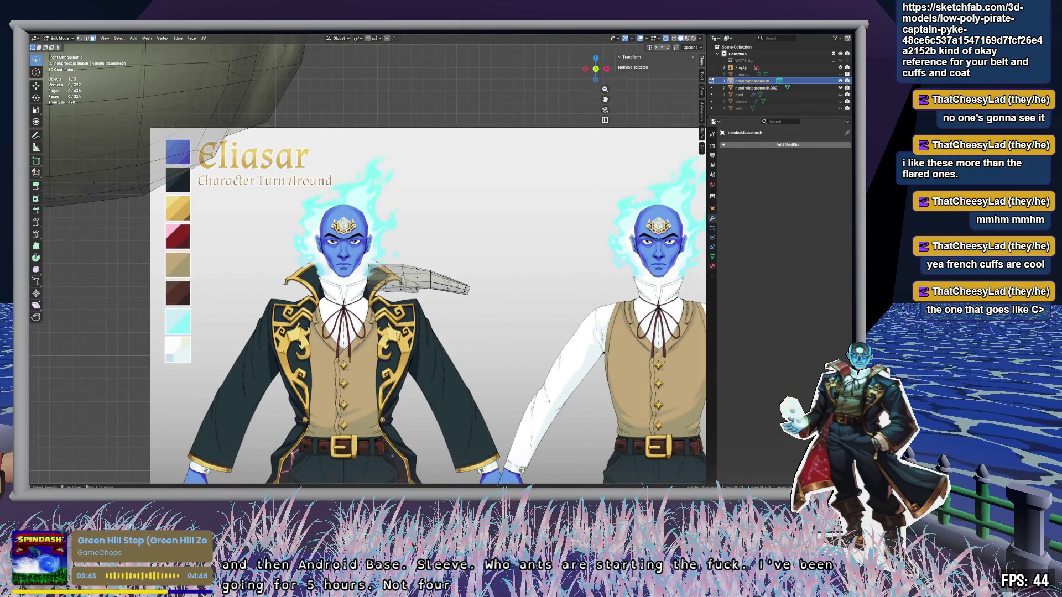
middle_click_drag(354, 342, 519, 327, "shift")
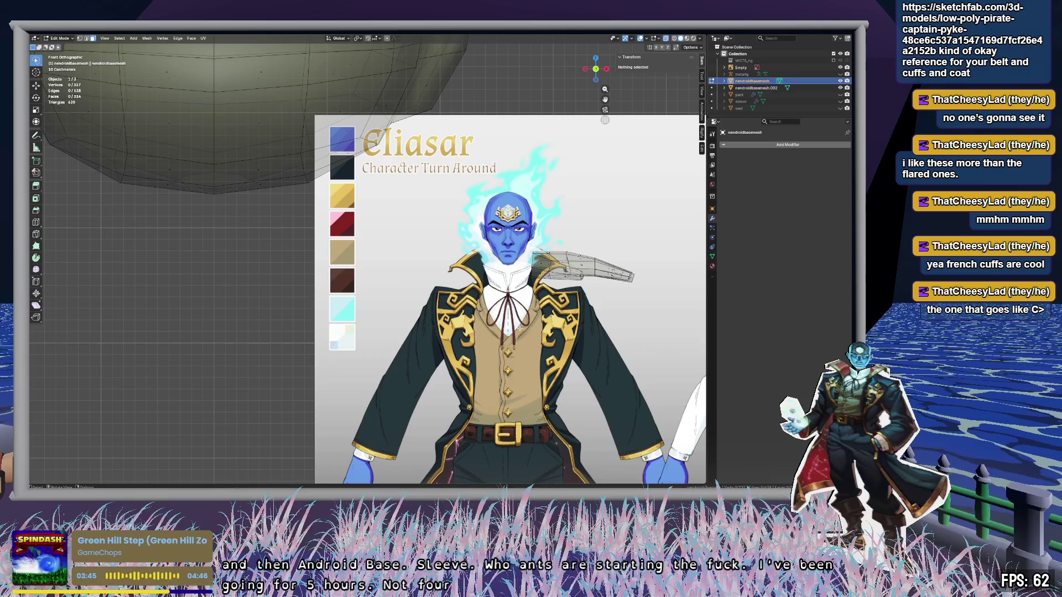
scroll(472, 334, "down", 3)
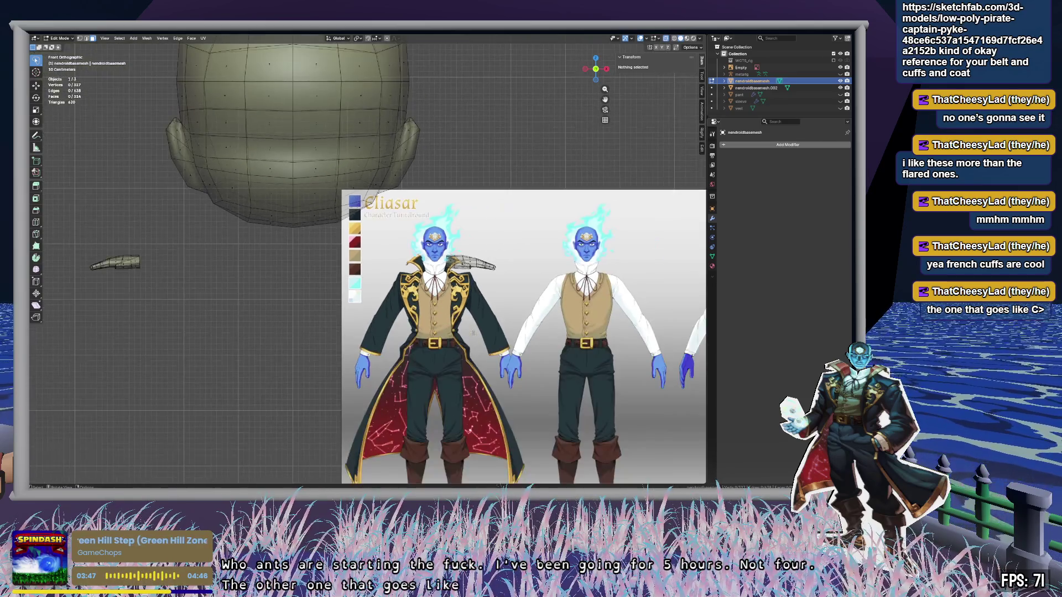
scroll(546, 318, "up", 5)
middle_click_drag(546, 318, 404, 305)
scroll(342, 315, "down", 5)
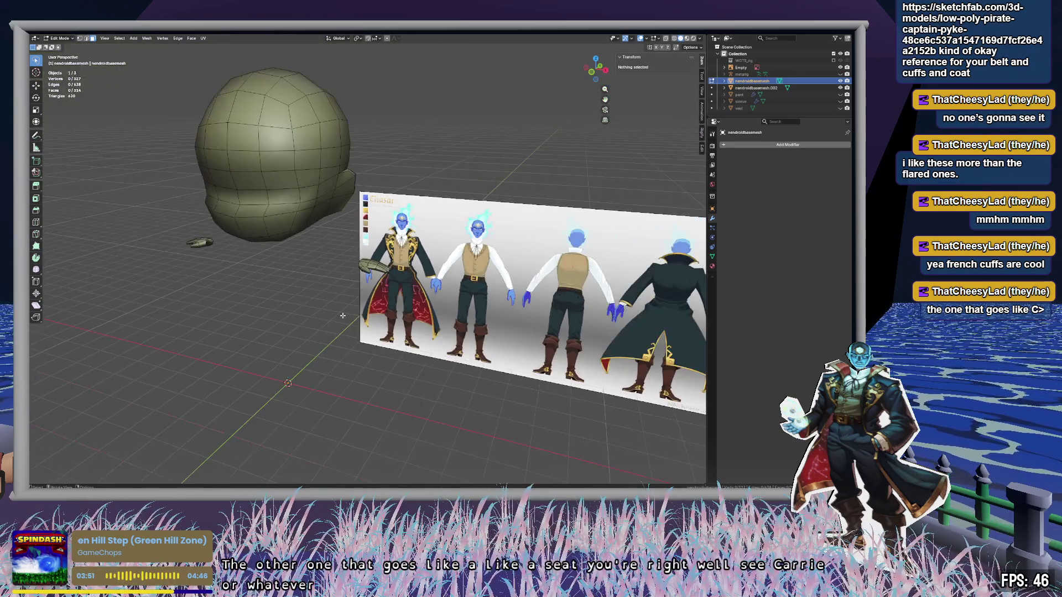
mouse_move(352, 329)
middle_mouse_down()
mouse_move(432, 319)
mouse_move(388, 271)
mouse_move(401, 317)
middle_mouse_up()
scroll(373, 256, "up", 3)
scroll(374, 256, "down", 2)
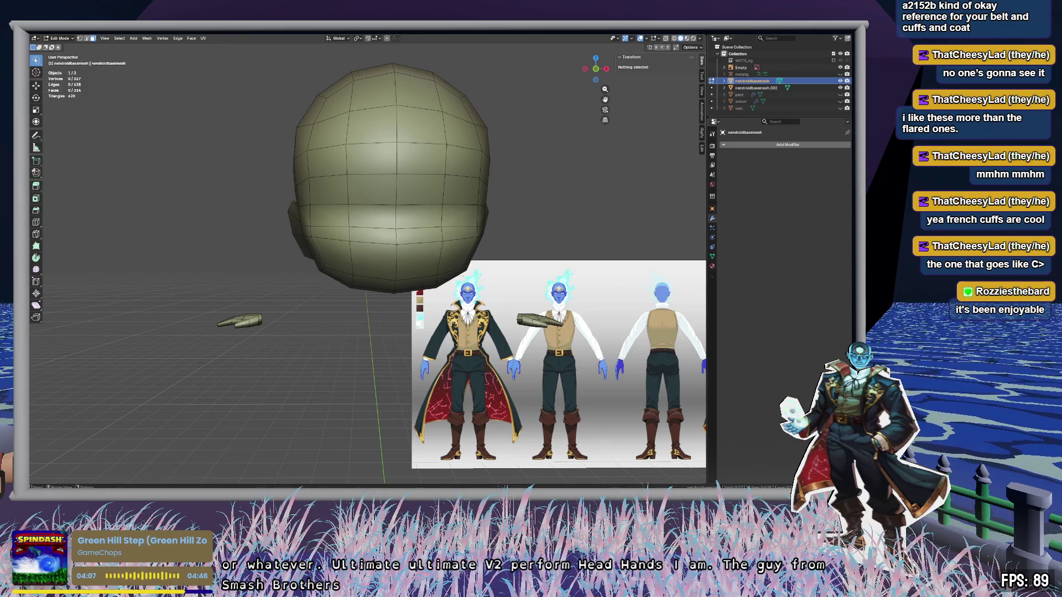
left_click(596, 70)
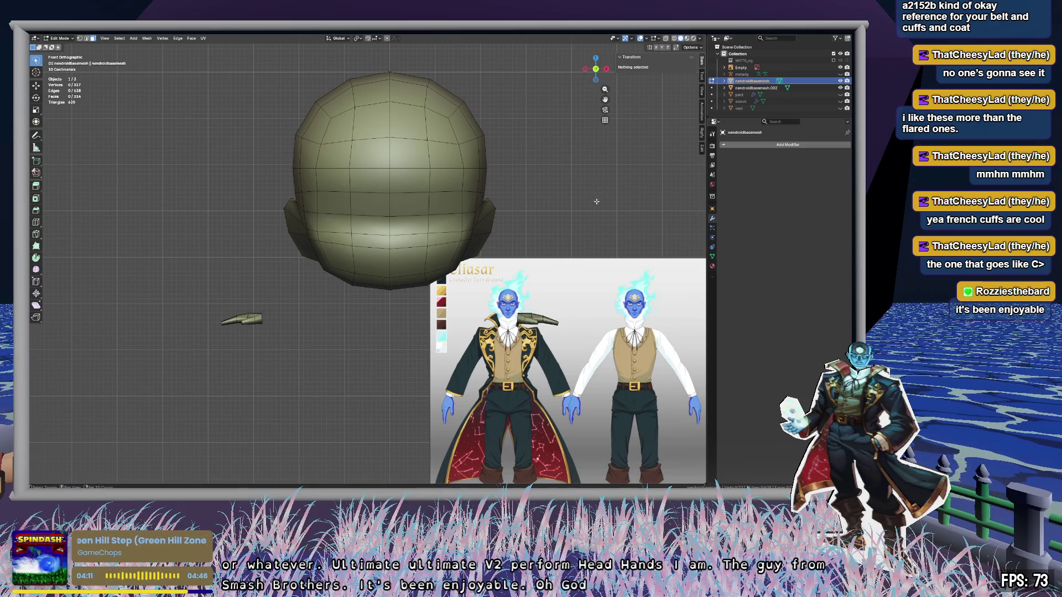
left_click(840, 80)
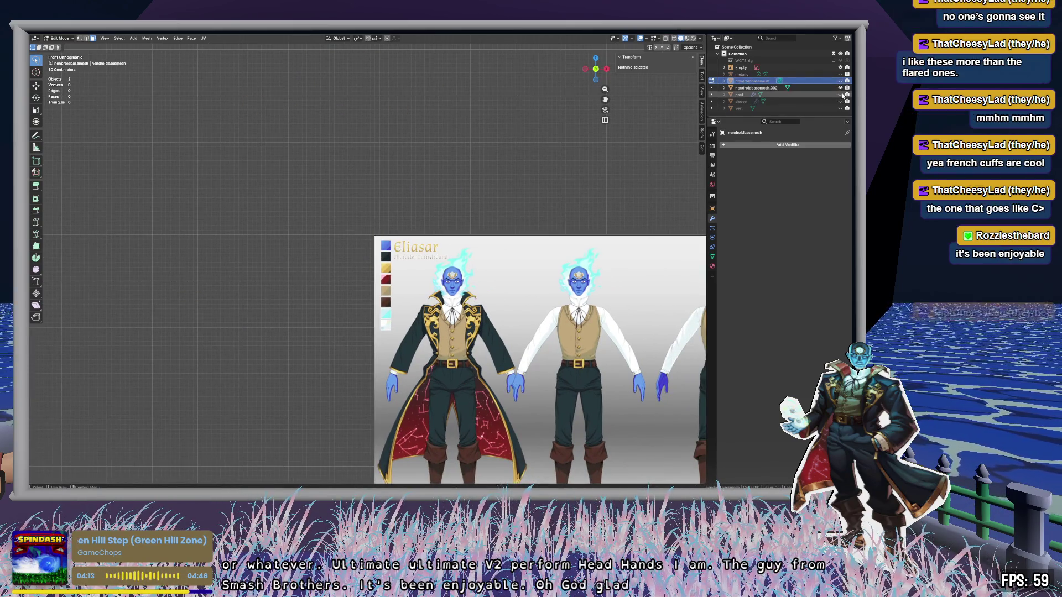
left_click(840, 81)
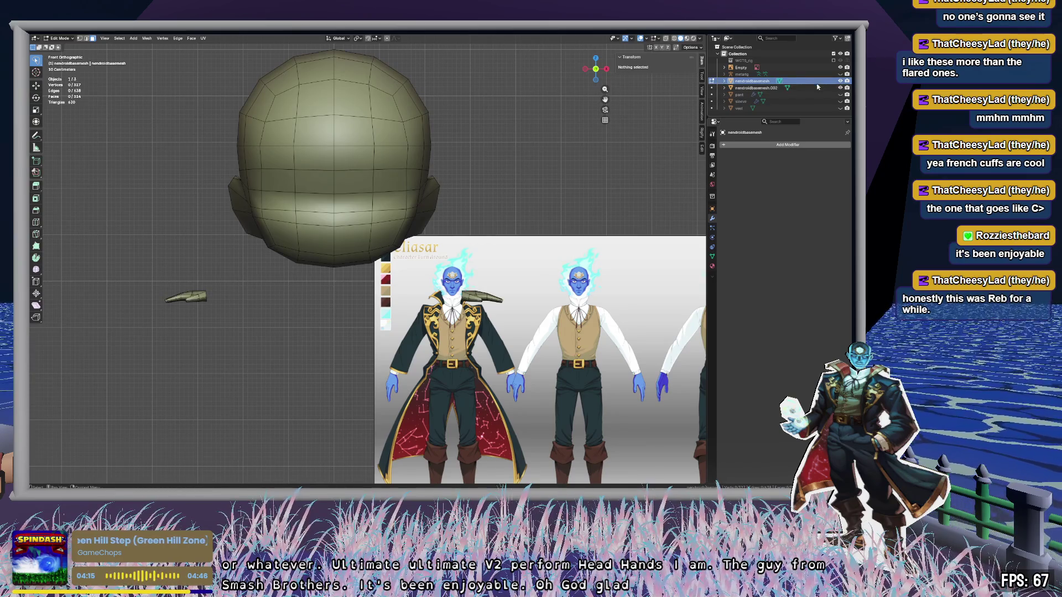
key("Tab")
left_click(840, 101)
left_click(840, 94)
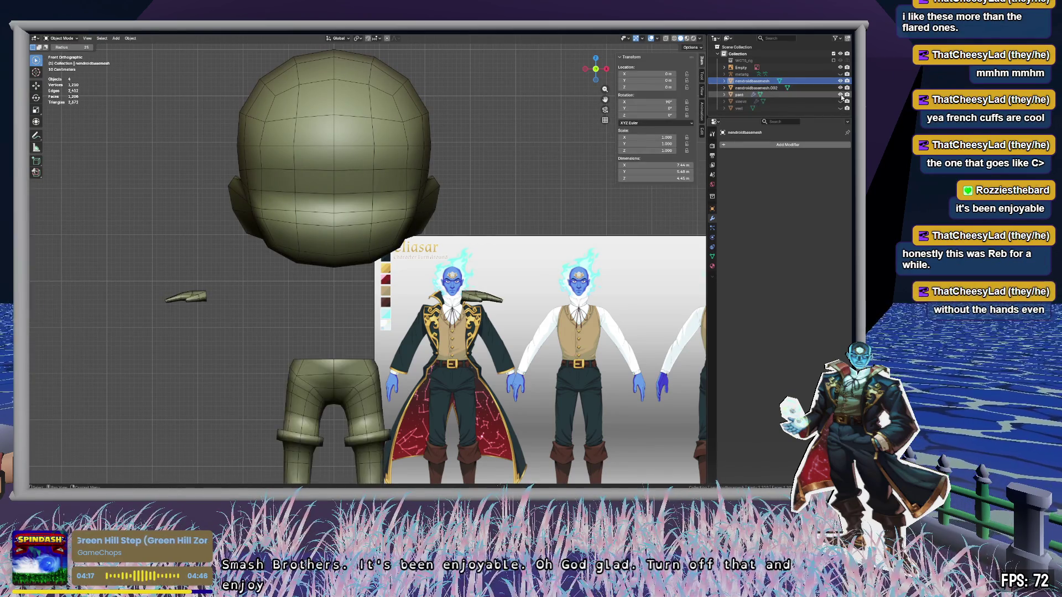
left_click(840, 102)
left_click(840, 108)
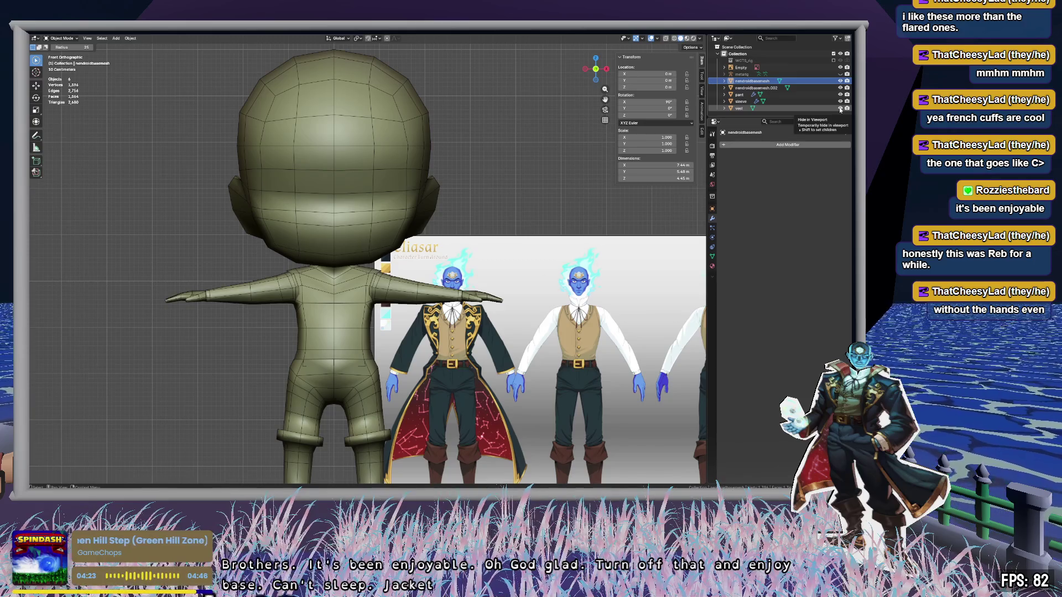
scroll(448, 183, "up", 6)
key("c")
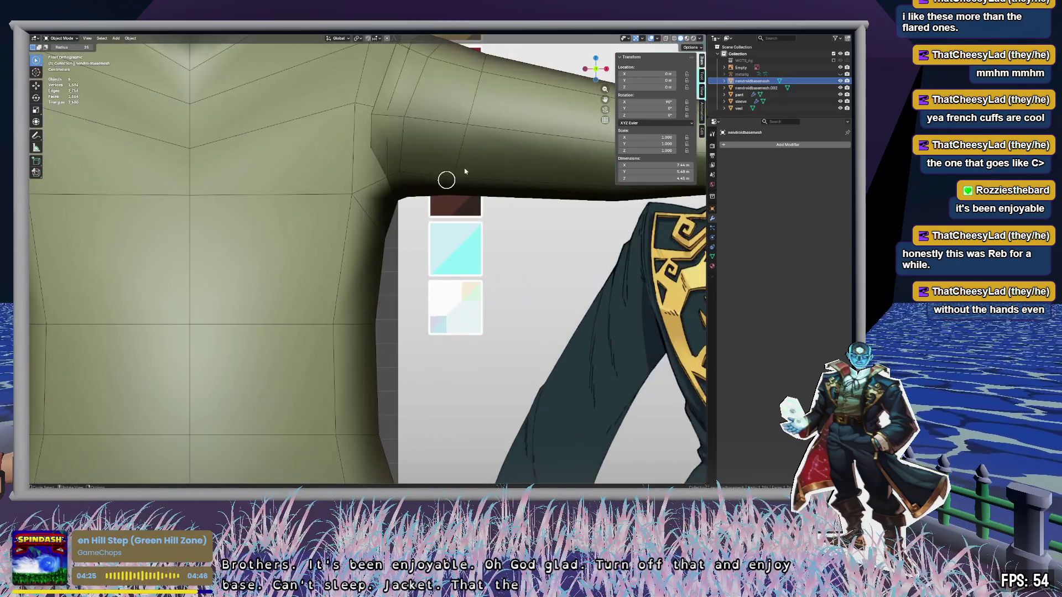
mouse_move(465, 172)
middle_mouse_down()
mouse_move(446, 159)
mouse_move(497, 151)
mouse_move(500, 133)
mouse_move(520, 137)
mouse_move(488, 123)
mouse_move(498, 256)
mouse_move(491, 211)
mouse_move(422, 187)
mouse_move(385, 207)
mouse_move(443, 231)
mouse_move(418, 211)
mouse_move(479, 220)
middle_mouse_up()
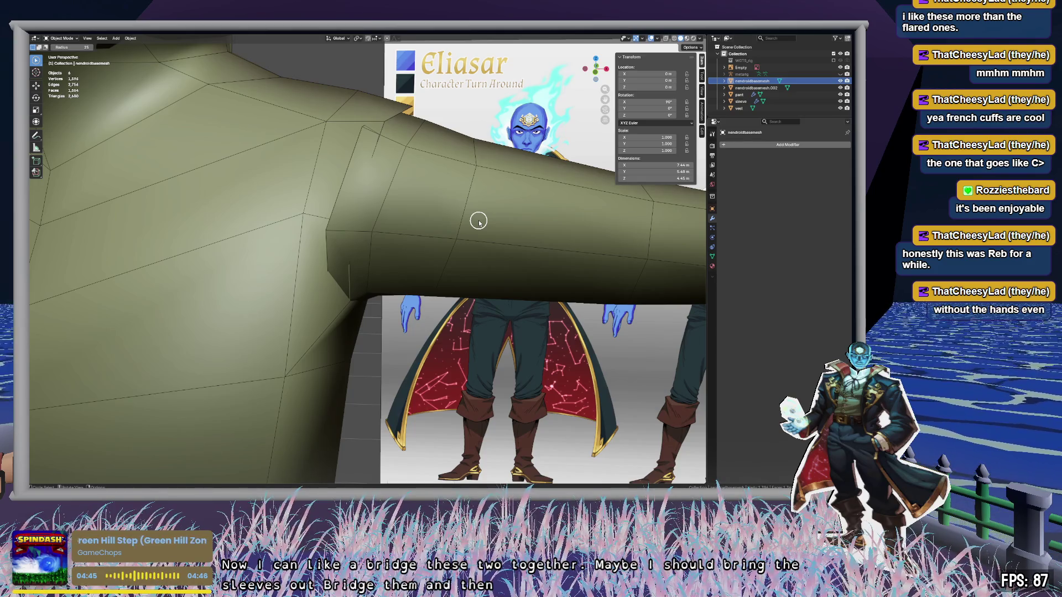
Step: Select the sleeve, enter Edit Mode and move all its geometry outward along X
left_click(741, 102)
key("KP_Decimal")
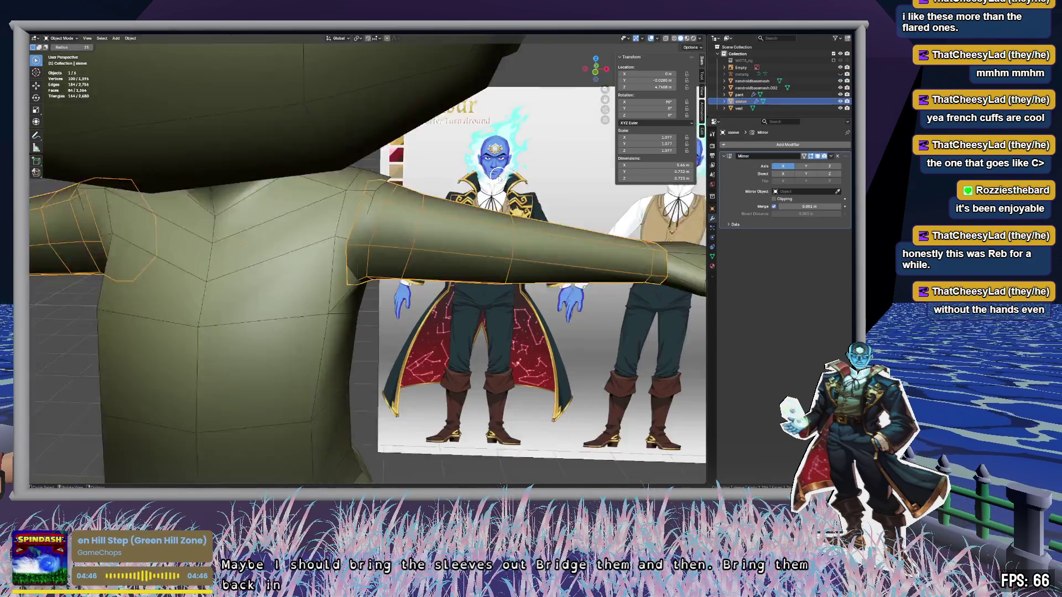
mouse_move(398, 346)
middle_mouse_down()
mouse_move(408, 325)
mouse_move(436, 324)
middle_mouse_up()
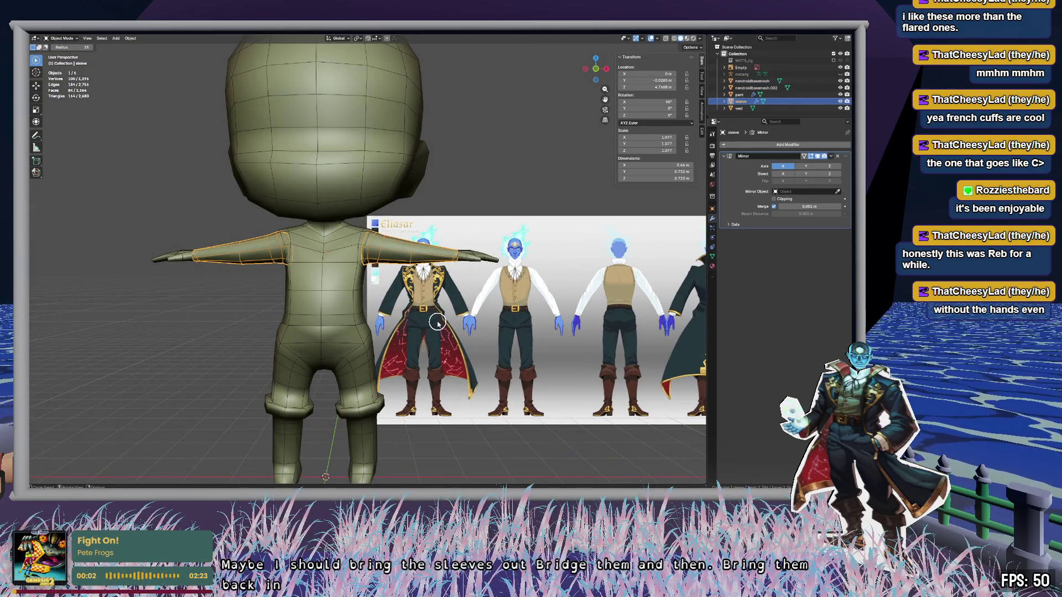
scroll(437, 324, "up", 6)
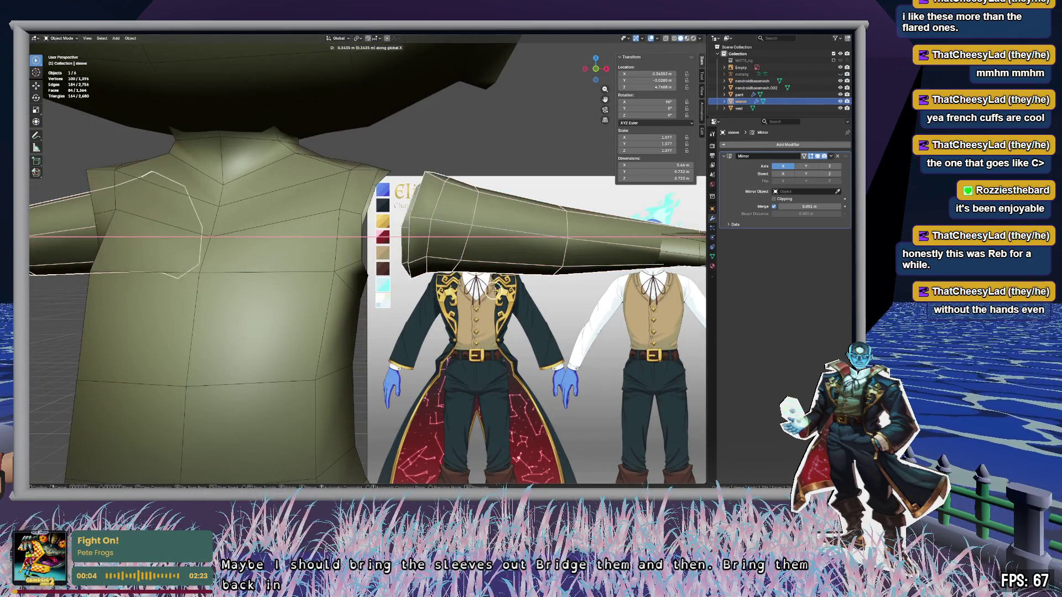
left_click(506, 292)
scroll(469, 252, "down", 2)
scroll(469, 252, "down", 5)
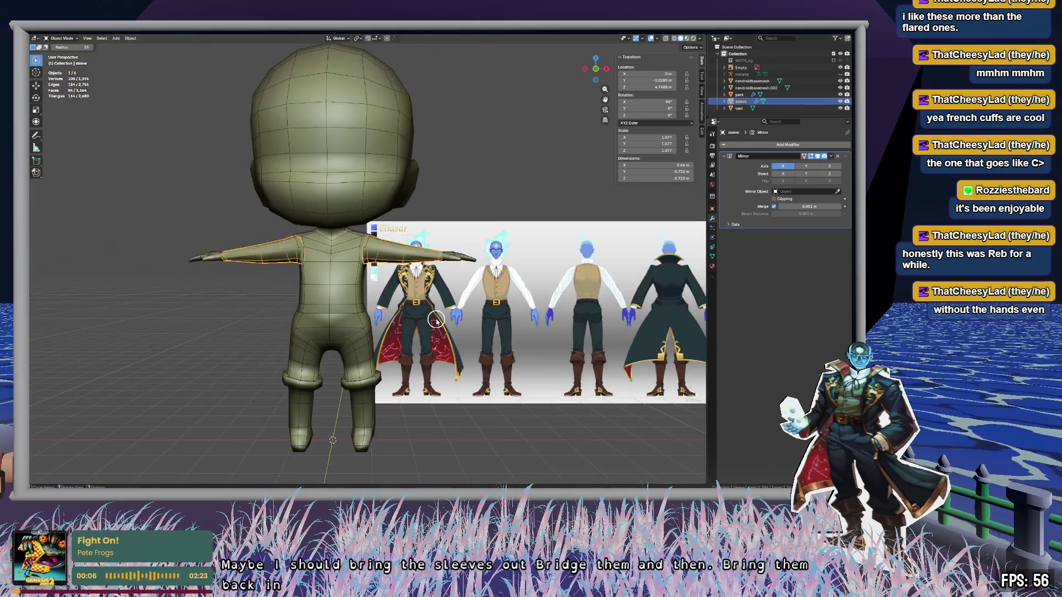
key("Tab")
key("a")
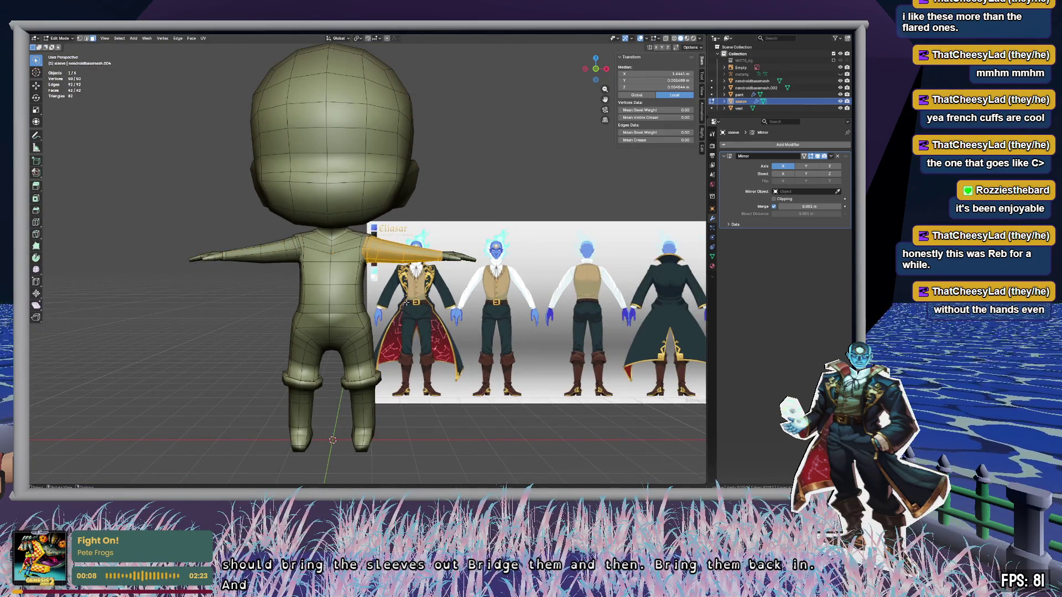
key("g")
key("x")
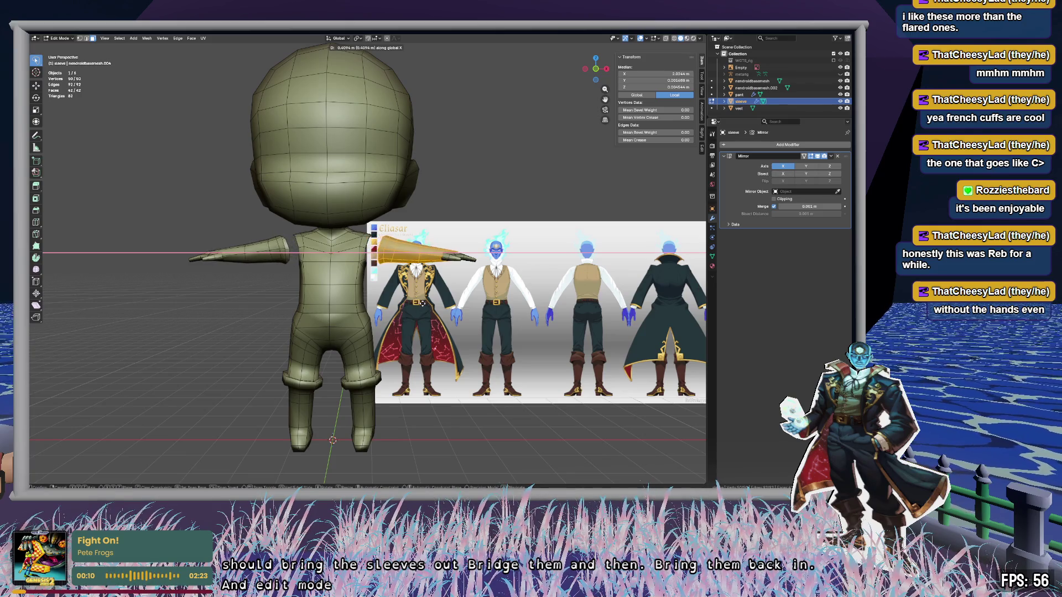
left_click(424, 304)
Step: Select the edge loop around the sleeve's inner opening and orbit in for a closer look
key("alt+a")
scroll(485, 245, "up", 8)
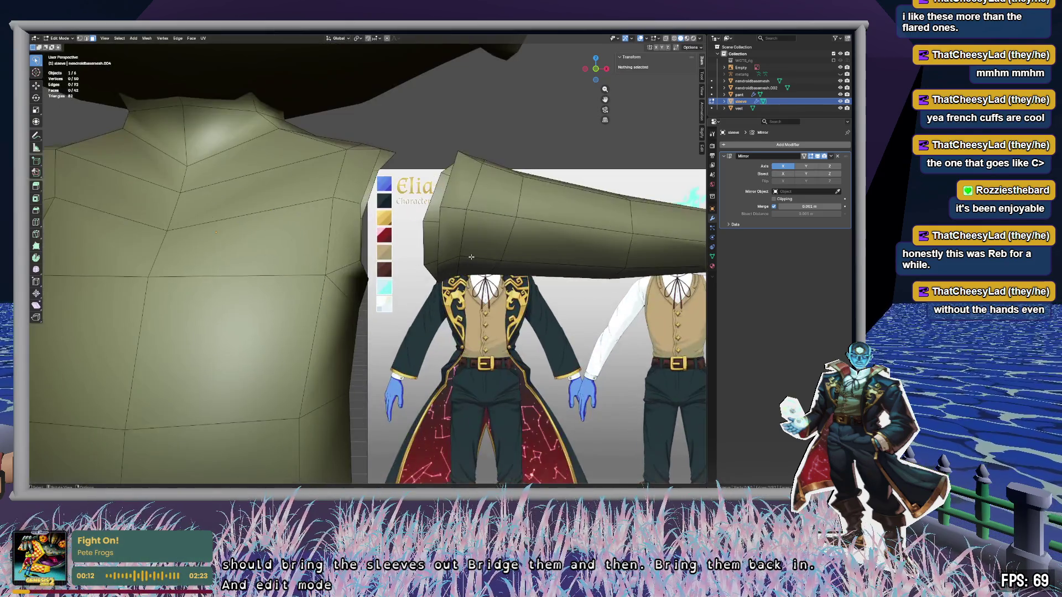
scroll(486, 245, "down", 5)
scroll(500, 195, "up", 5)
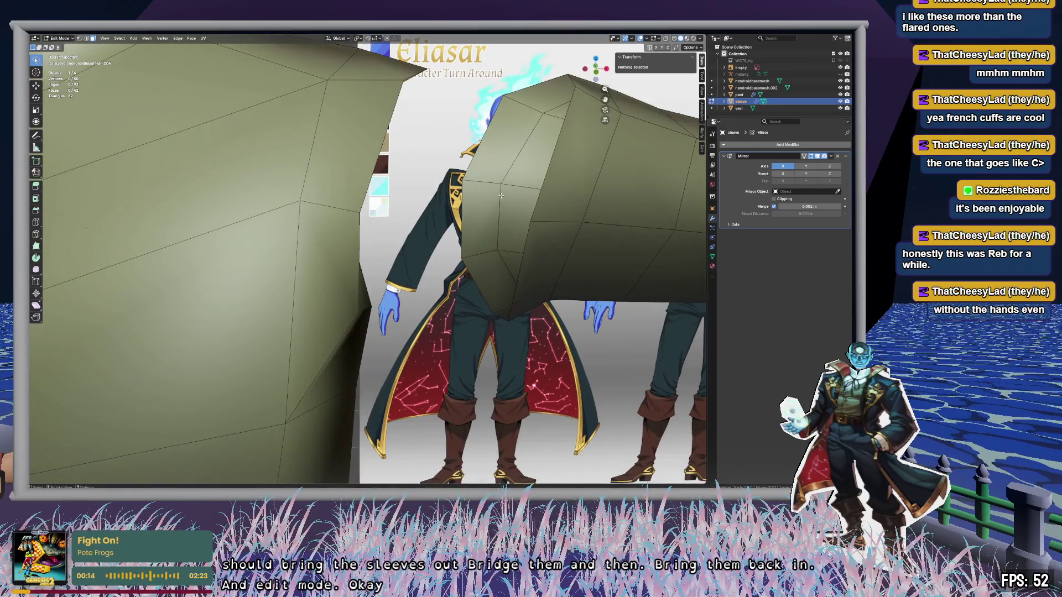
left_click(489, 125, "alt")
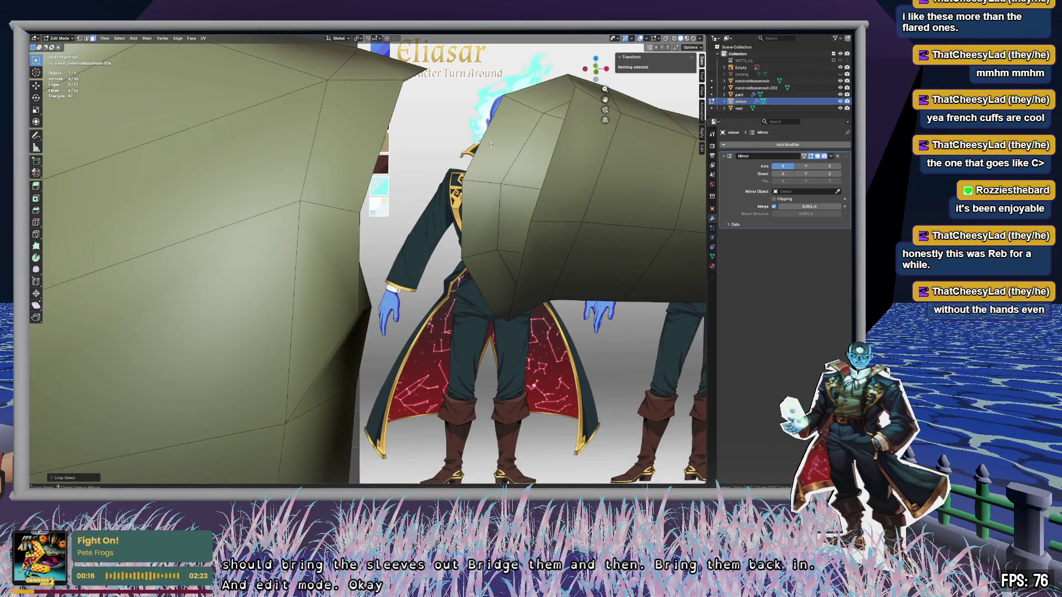
key("c")
left_click(485, 143, "alt")
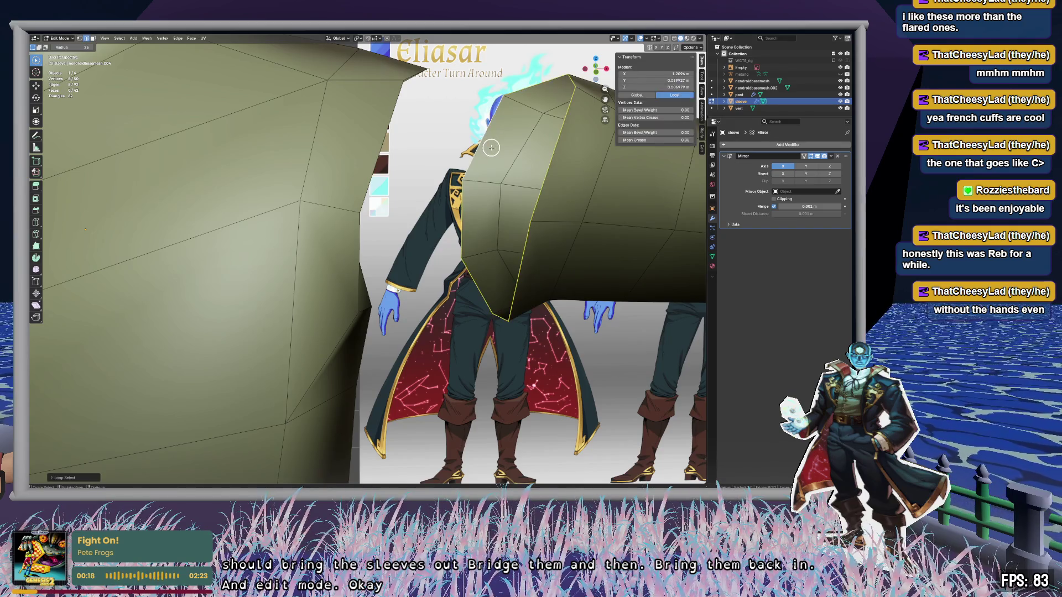
mouse_move(485, 143)
middle_mouse_down()
mouse_move(467, 155)
mouse_move(550, 190)
mouse_move(558, 238)
mouse_move(417, 227)
middle_mouse_up()
mouse_move(330, 220)
middle_mouse_down()
mouse_move(576, 228)
mouse_move(519, 234)
mouse_move(508, 177)
middle_mouse_up()
scroll(472, 199, "down", 3)
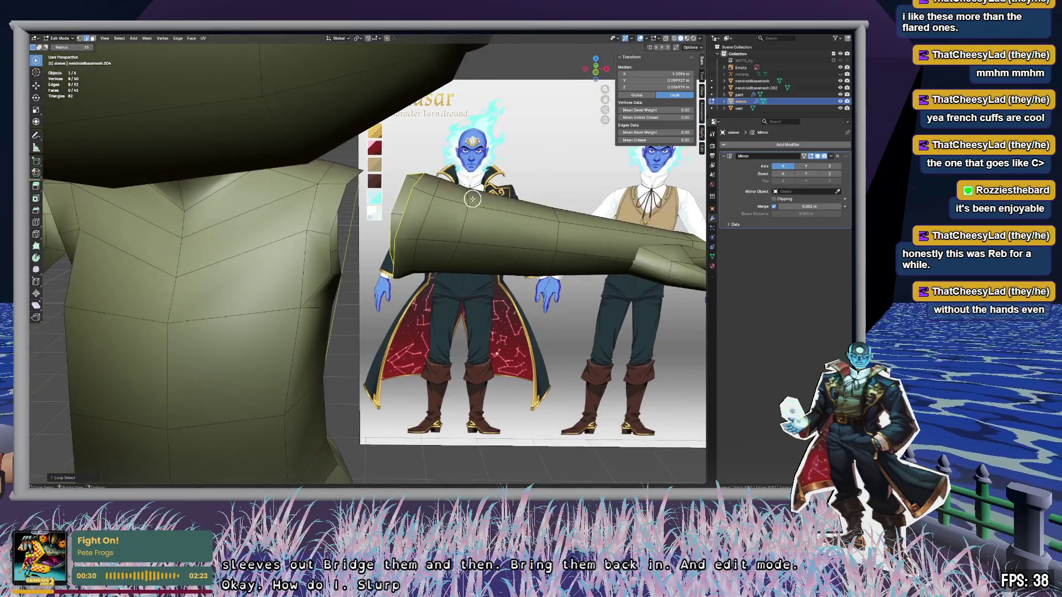
scroll(471, 201, "up", 3)
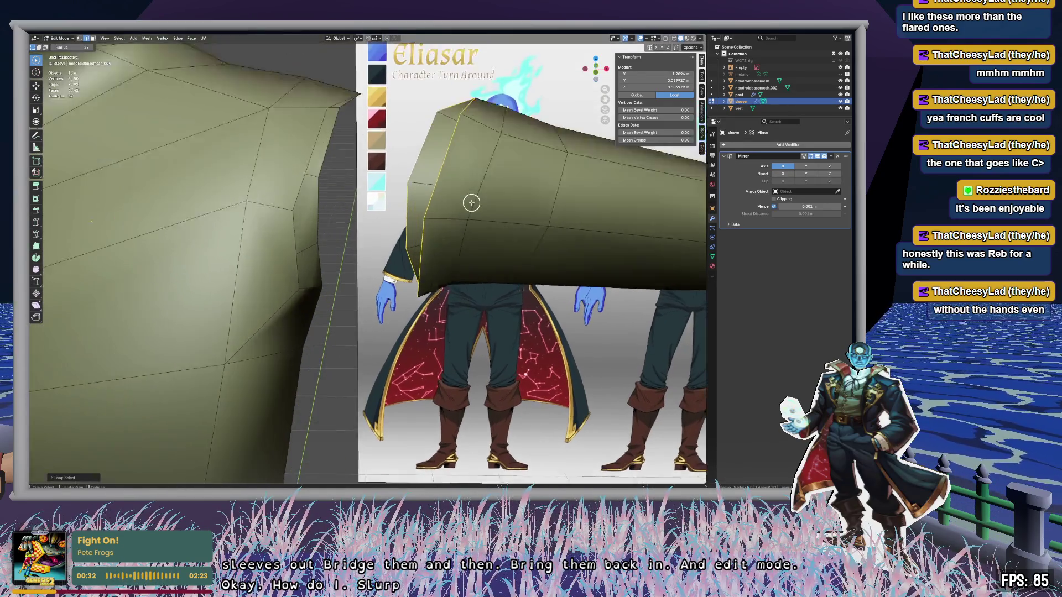
mouse_move(472, 201)
middle_mouse_down()
mouse_move(505, 194)
mouse_move(431, 209)
middle_mouse_up()
key("ctrl+e")
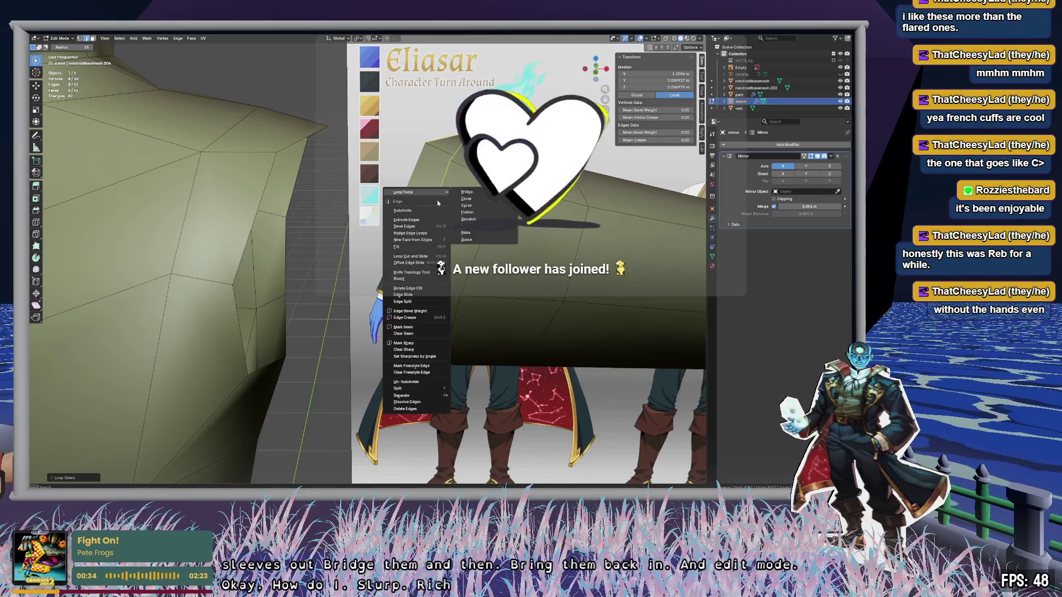
mouse_move(437, 193)
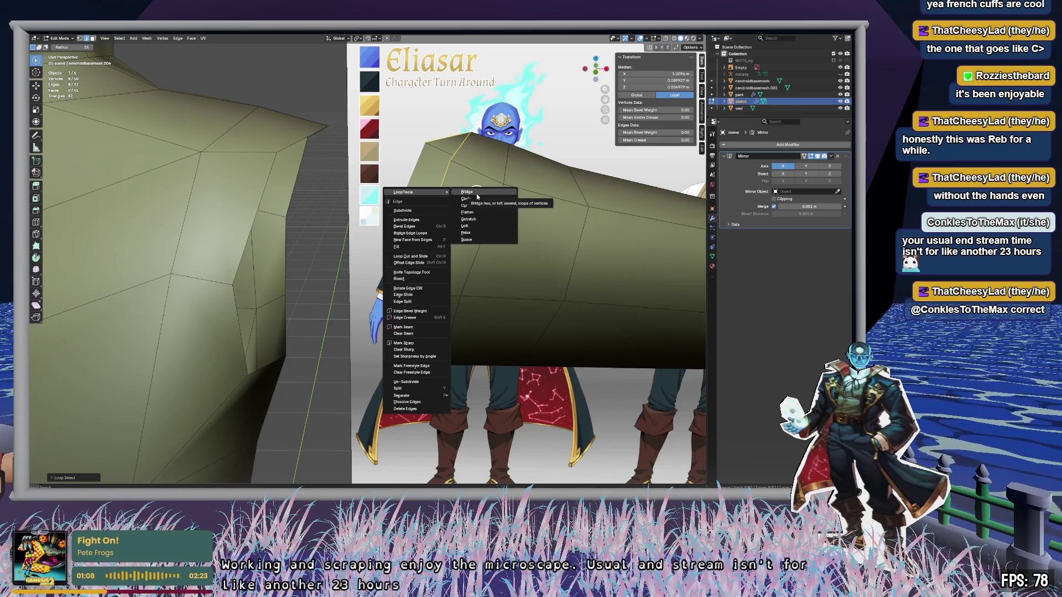
key("Escape")
key("alt+a")
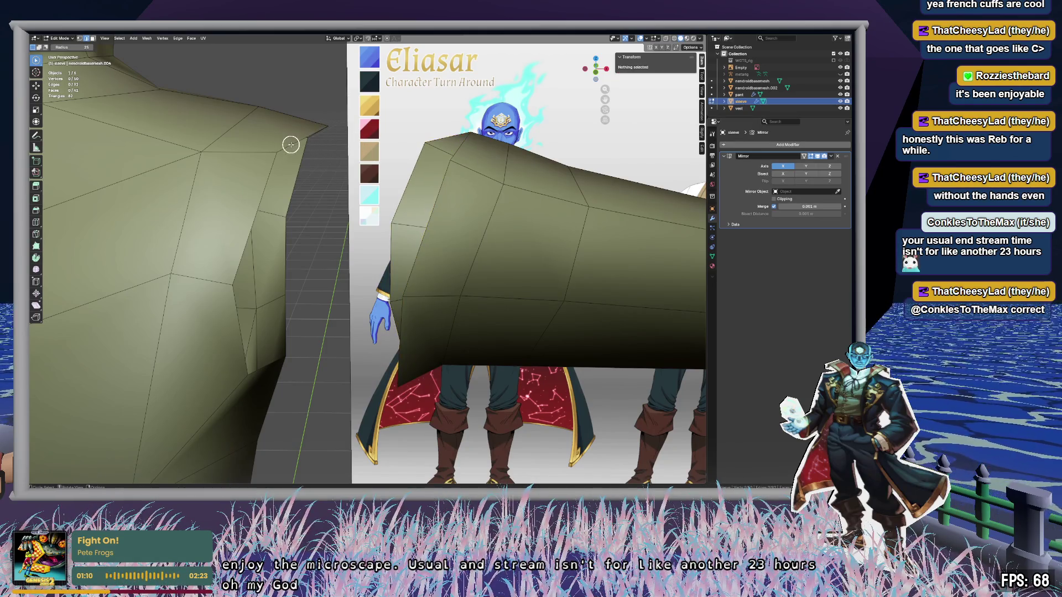
Step: In Object Mode, select the vest and then the sleeve, and join them into one mesh
middle_click_drag(375, 158, 372, 164)
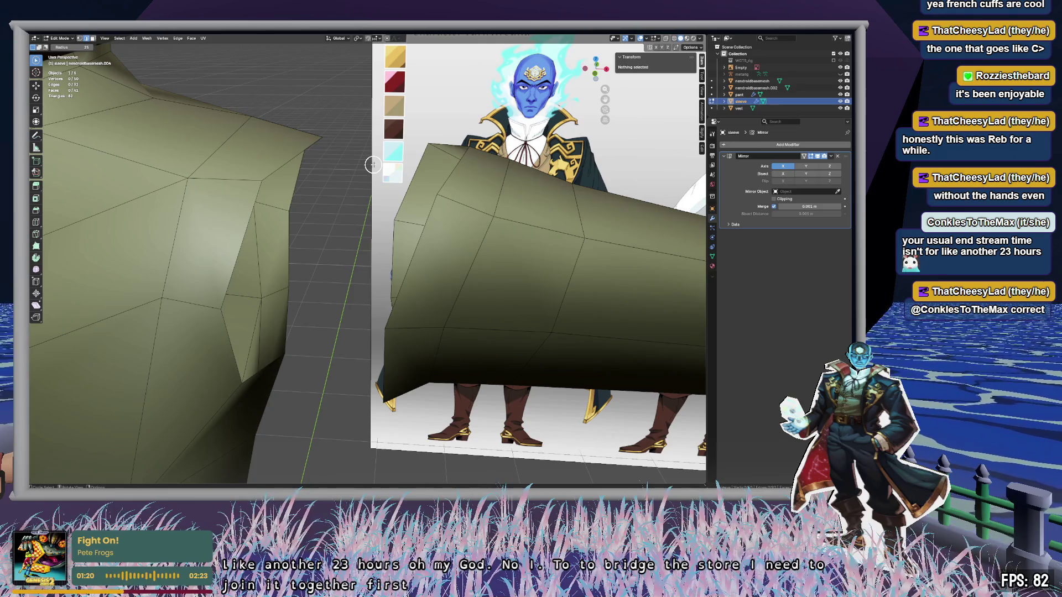
scroll(368, 168, "down", 8)
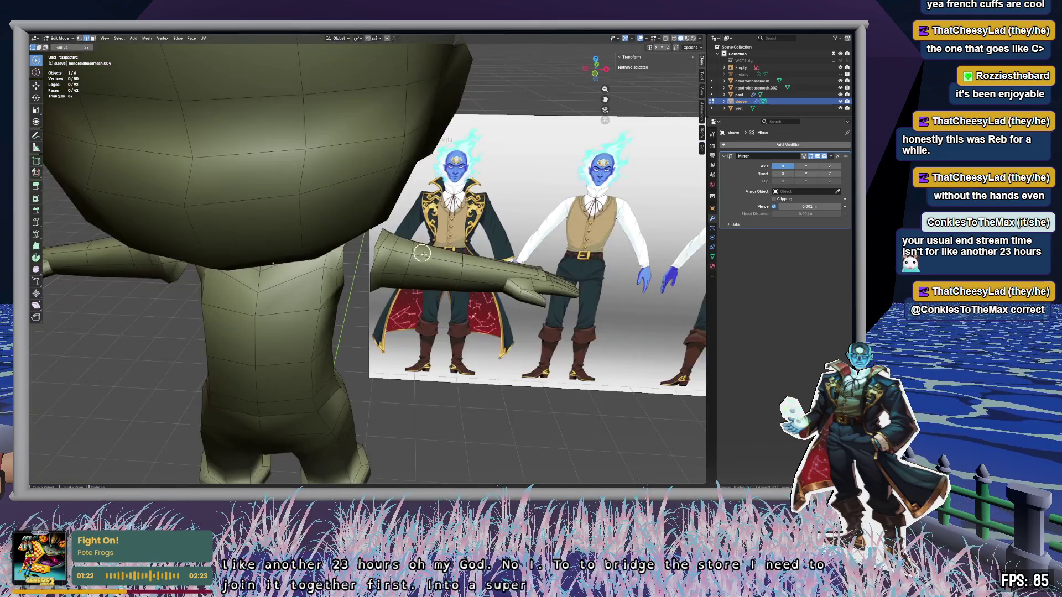
scroll(434, 282, "up", 8)
middle_click_drag(488, 284, 495, 267)
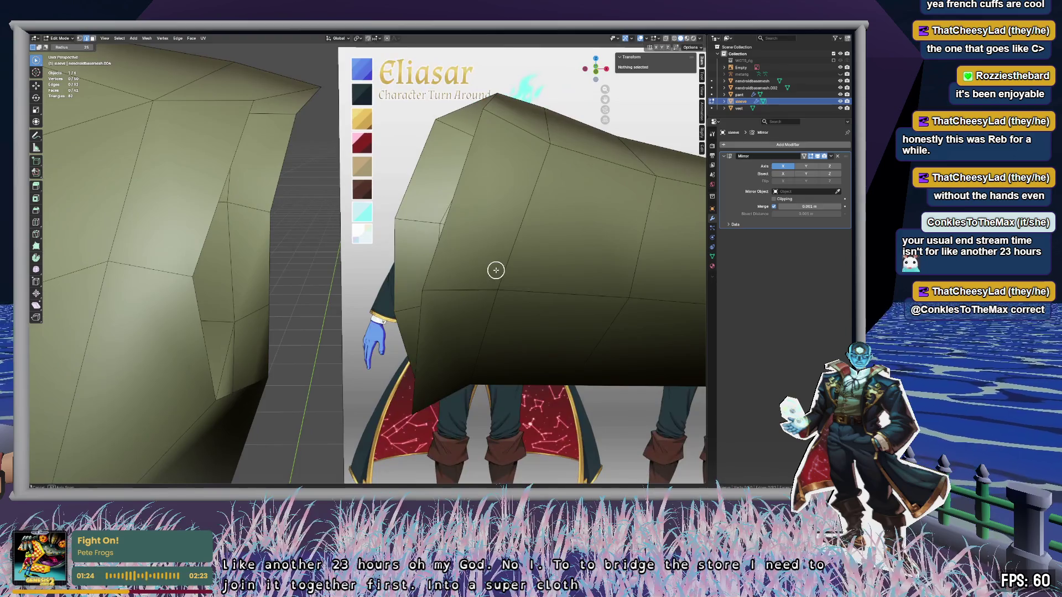
left_click(742, 101)
left_click(738, 95)
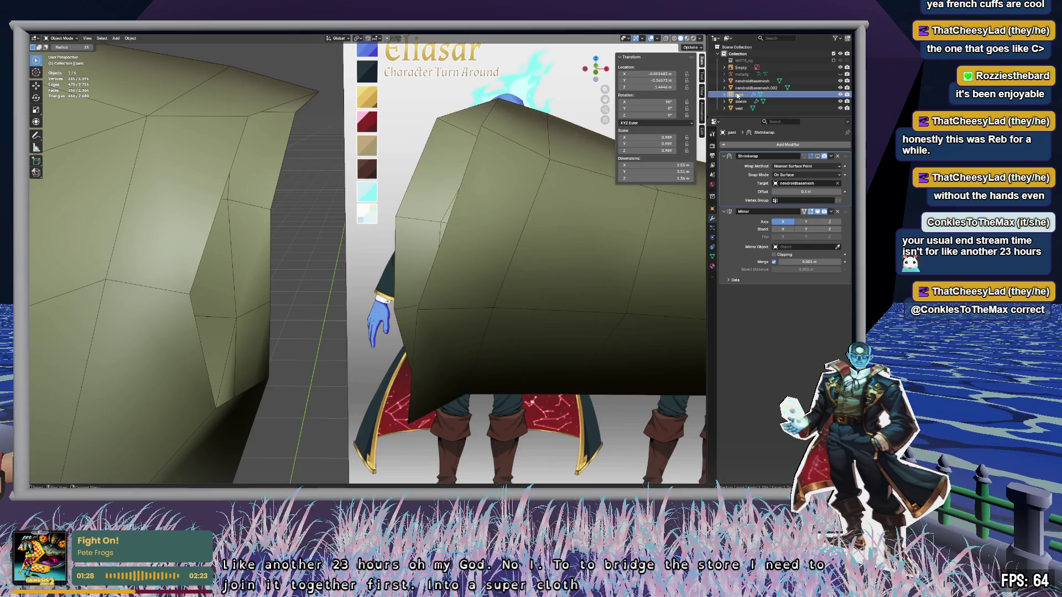
left_click(739, 108)
left_click(742, 101, "shift")
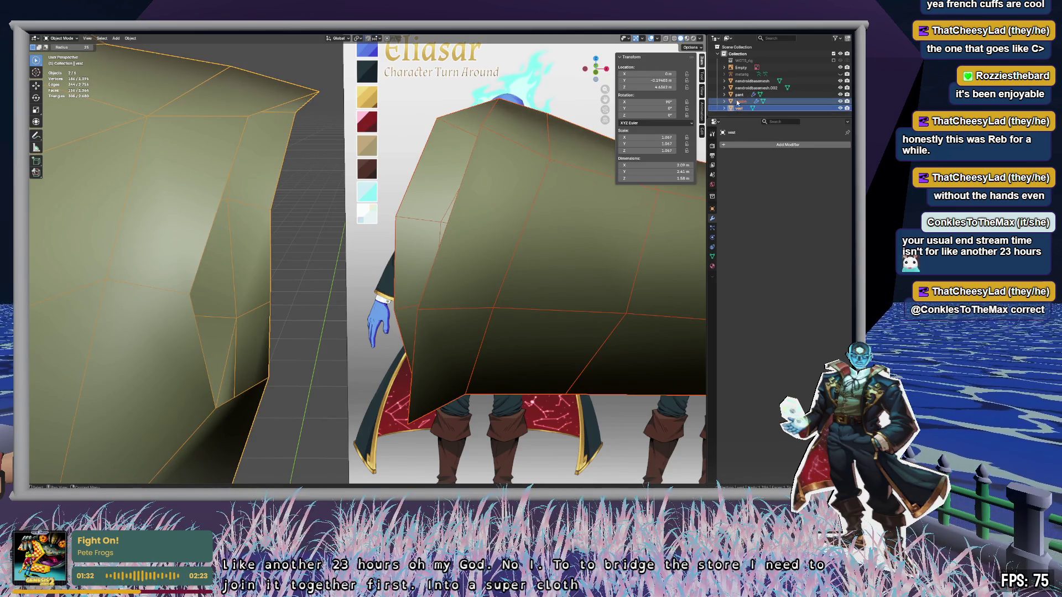
key("c")
right_click(486, 222)
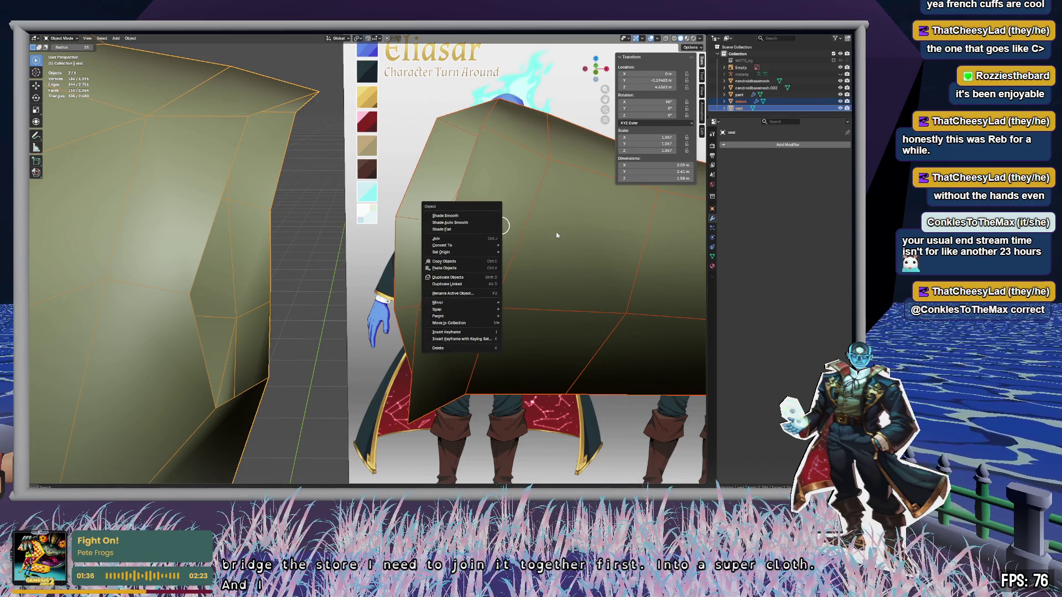
left_click(487, 238)
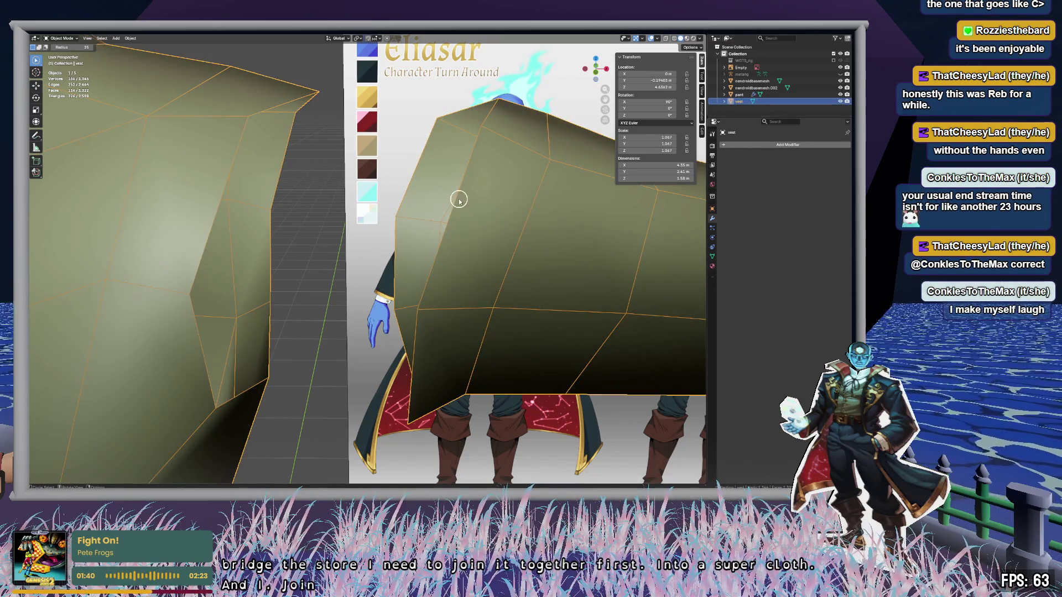
Step: In Edit Mode, select the shirt's shoulder-opening loop and the sleeve's inner edge loop together
key("Tab")
mouse_move(498, 201)
middle_mouse_down()
mouse_move(507, 202)
mouse_move(503, 190)
middle_mouse_up()
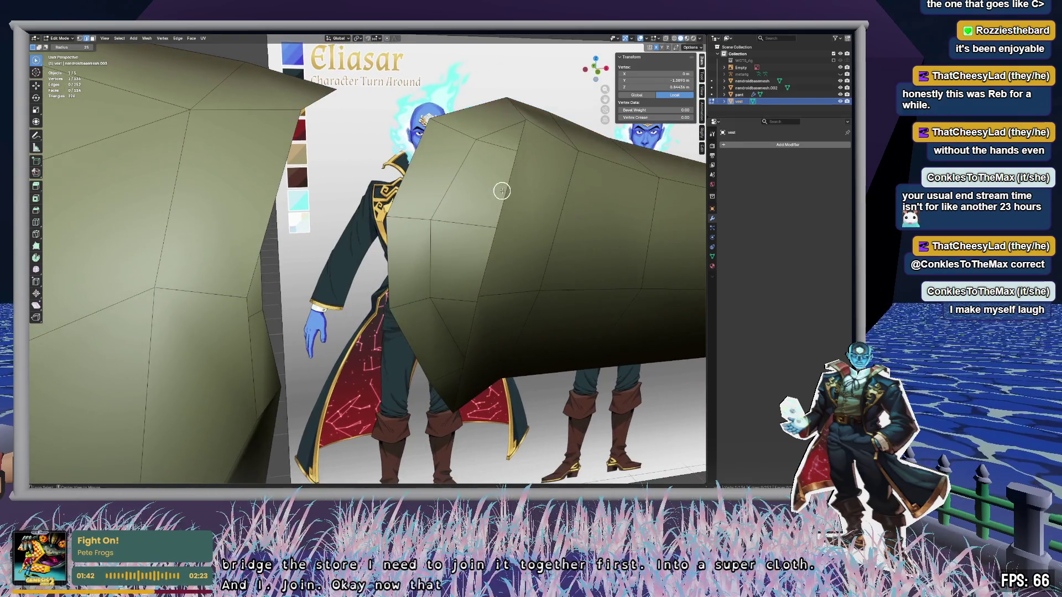
left_click(514, 199, "alt")
key("KP_Decimal")
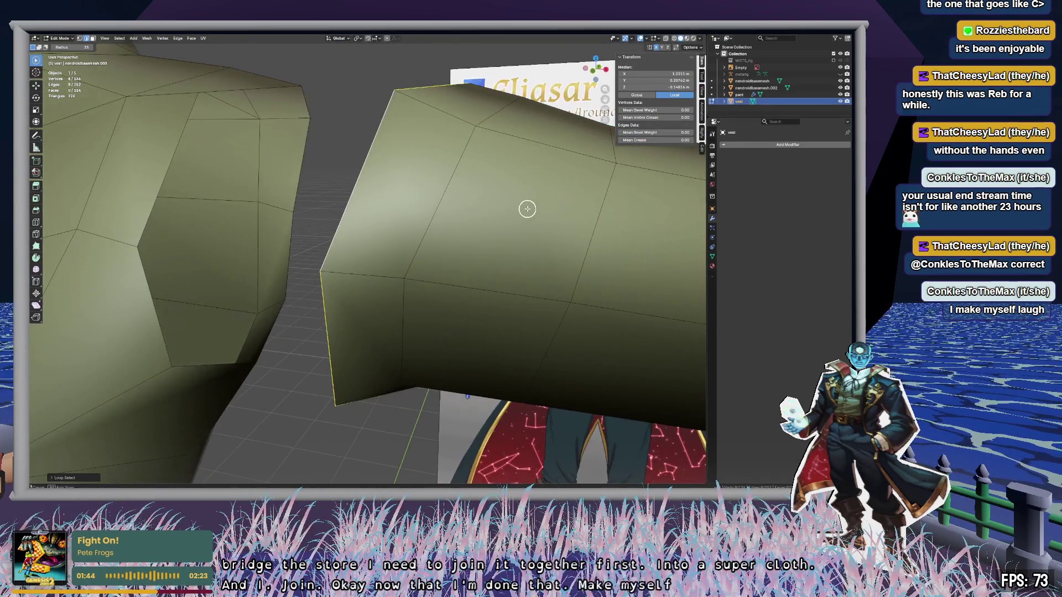
left_click(178, 154, "alt")
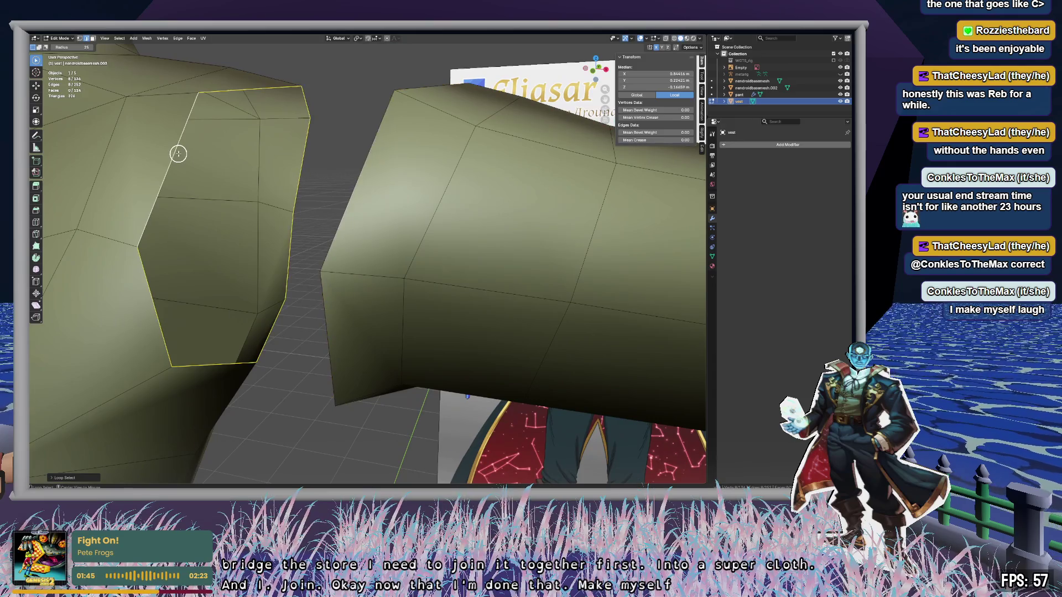
middle_click(406, 190, "alt")
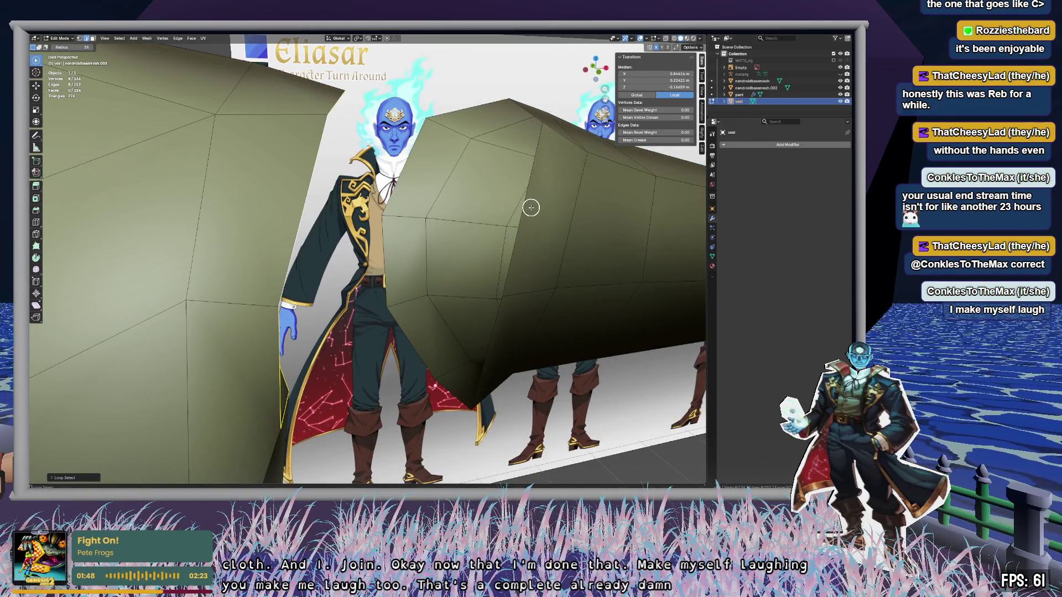
left_click(402, 178, "alt+shift")
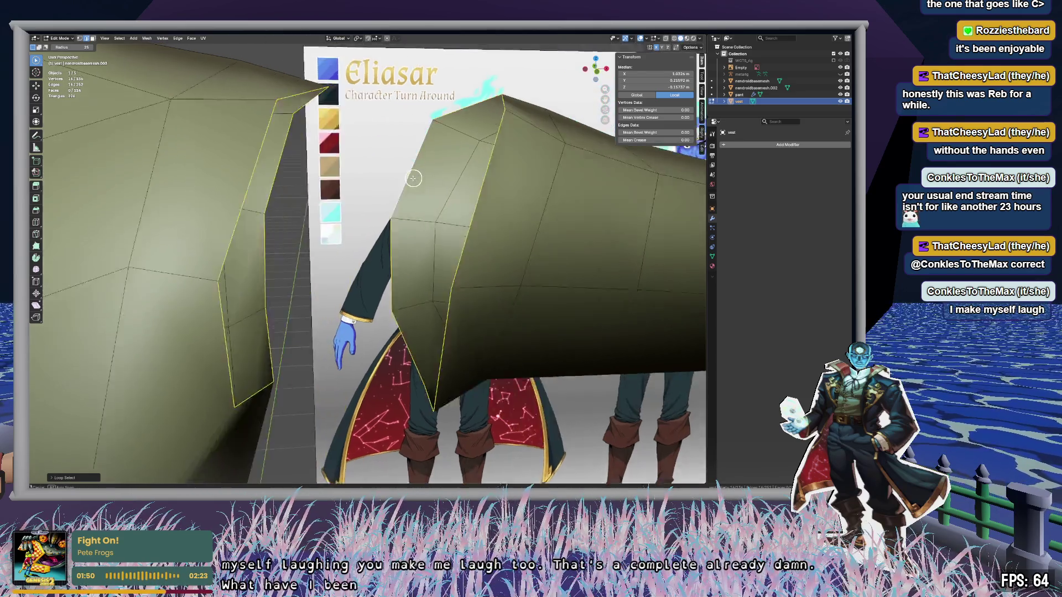
key("KP_Decimal")
mouse_move(403, 178)
middle_mouse_down()
mouse_move(421, 197)
mouse_move(405, 190)
middle_mouse_up()
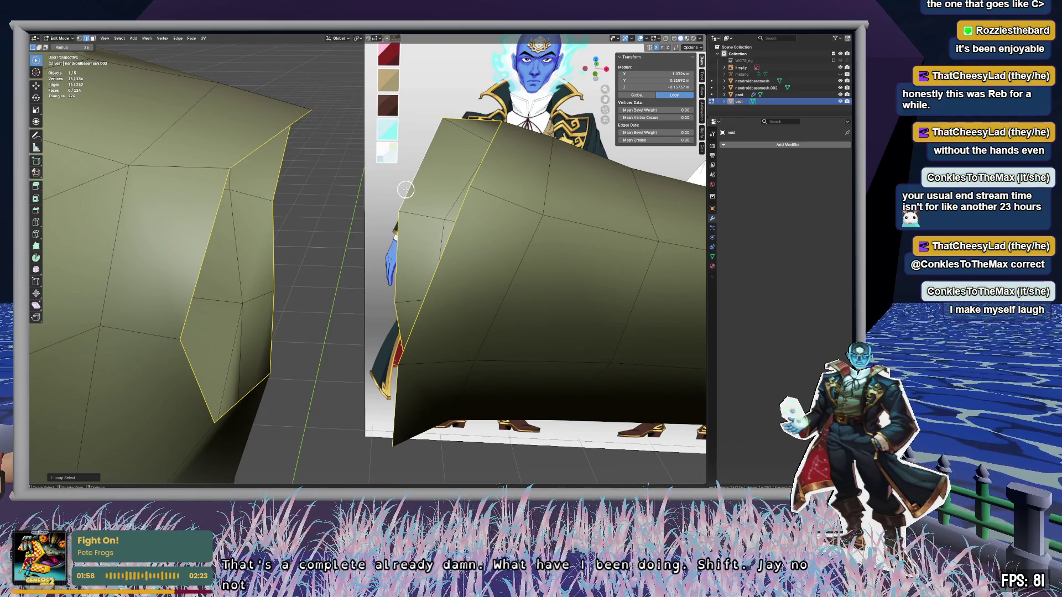
right_click(406, 190)
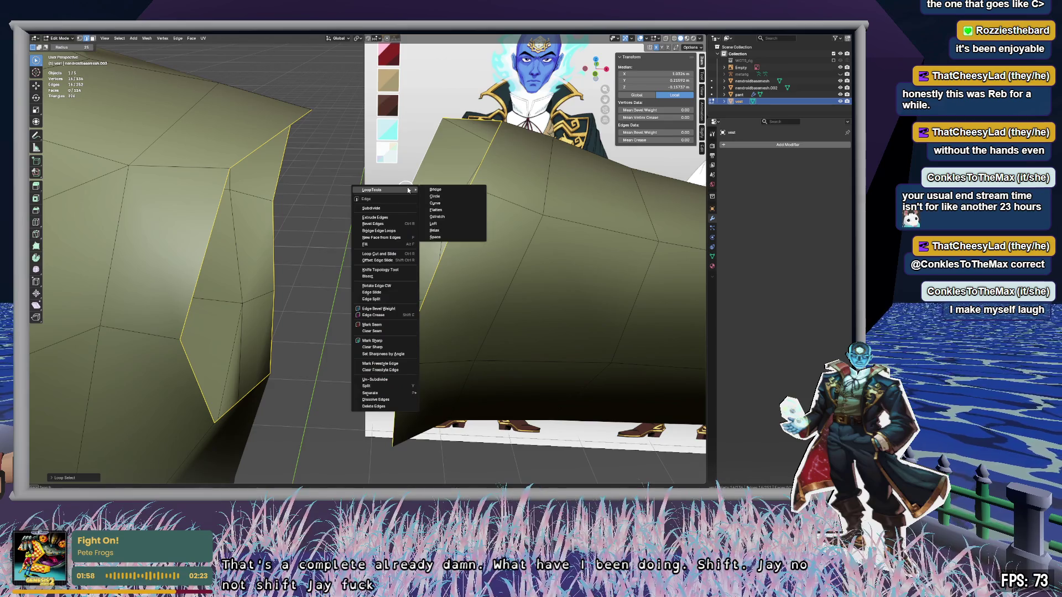
left_click(437, 189)
mouse_move(433, 212)
middle_mouse_down()
mouse_move(460, 214)
mouse_move(446, 111)
mouse_move(438, 177)
mouse_move(462, 232)
mouse_move(429, 245)
mouse_move(358, 242)
mouse_move(288, 222)
middle_mouse_up()
mouse_move(293, 200)
middle_mouse_down()
mouse_move(304, 166)
mouse_move(293, 224)
middle_mouse_up()
key("ctrl+z")
middle_click_drag(375, 220, 386, 242)
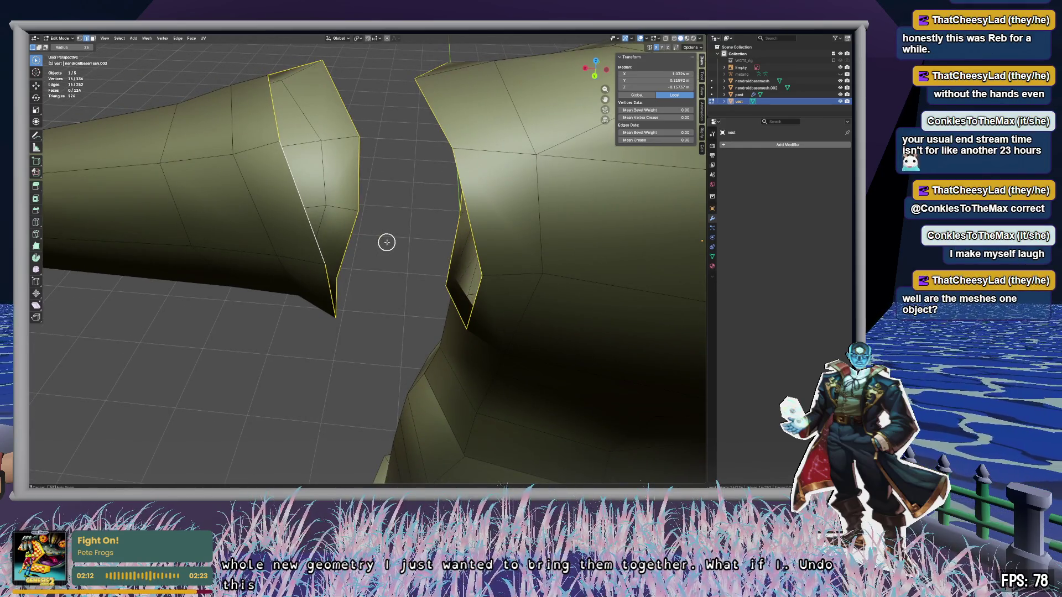
mouse_move(237, 240)
middle_mouse_down()
mouse_move(395, 225)
mouse_move(390, 233)
middle_mouse_up()
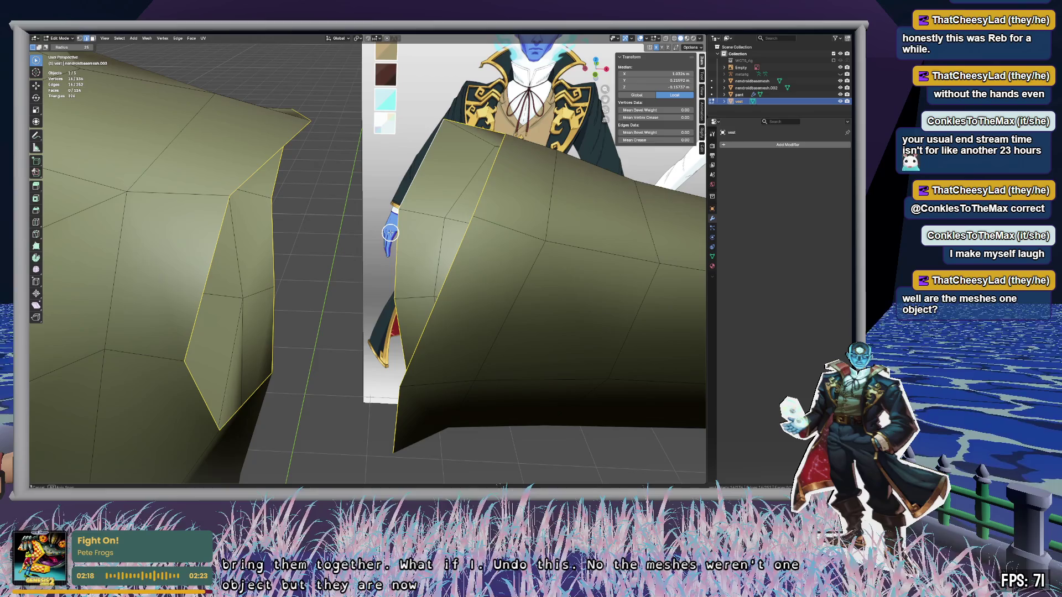
scroll(390, 233, "down", 10)
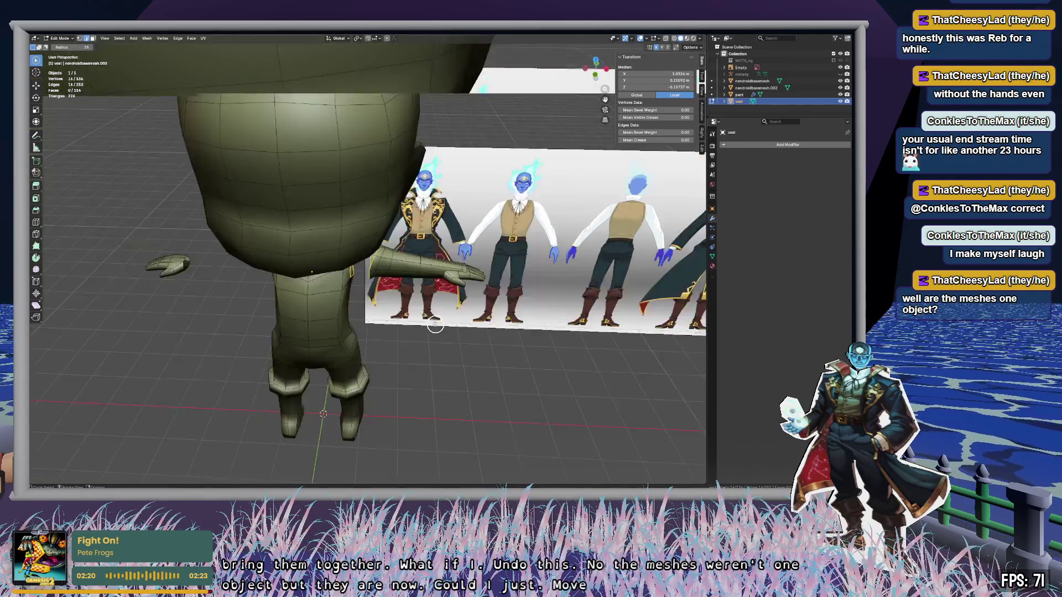
scroll(426, 324, "up", 4)
mouse_move(411, 333)
middle_mouse_down()
mouse_move(433, 173)
mouse_move(430, 237)
middle_mouse_up()
scroll(426, 221, "up", 3)
Step: Undo back to Object Mode and select the vest and sleeve objects
key("ctrl+z")
key("ctrl+z")
key("ctrl+z")
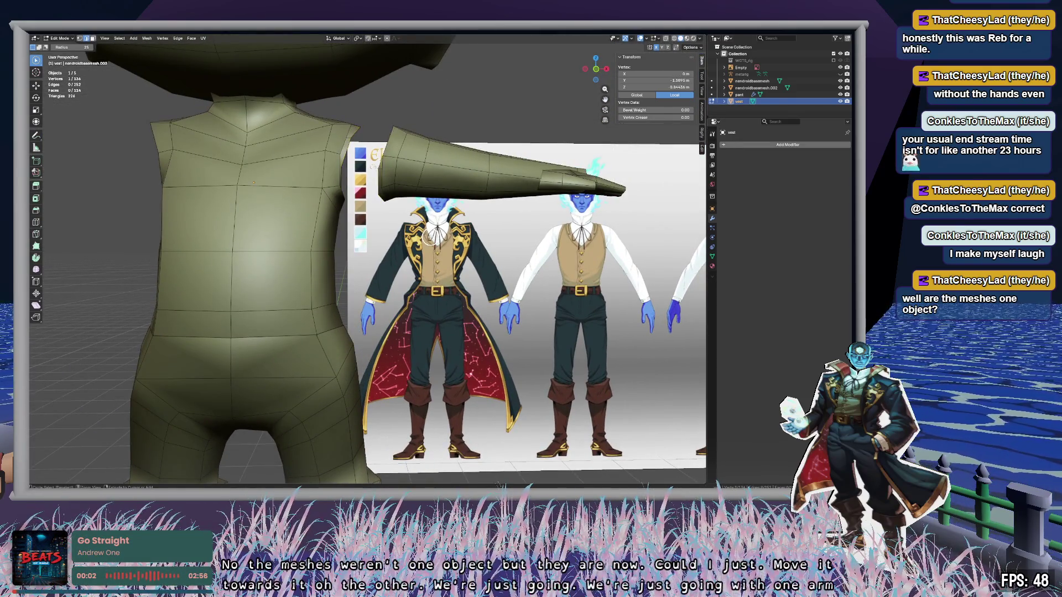
left_click(446, 111)
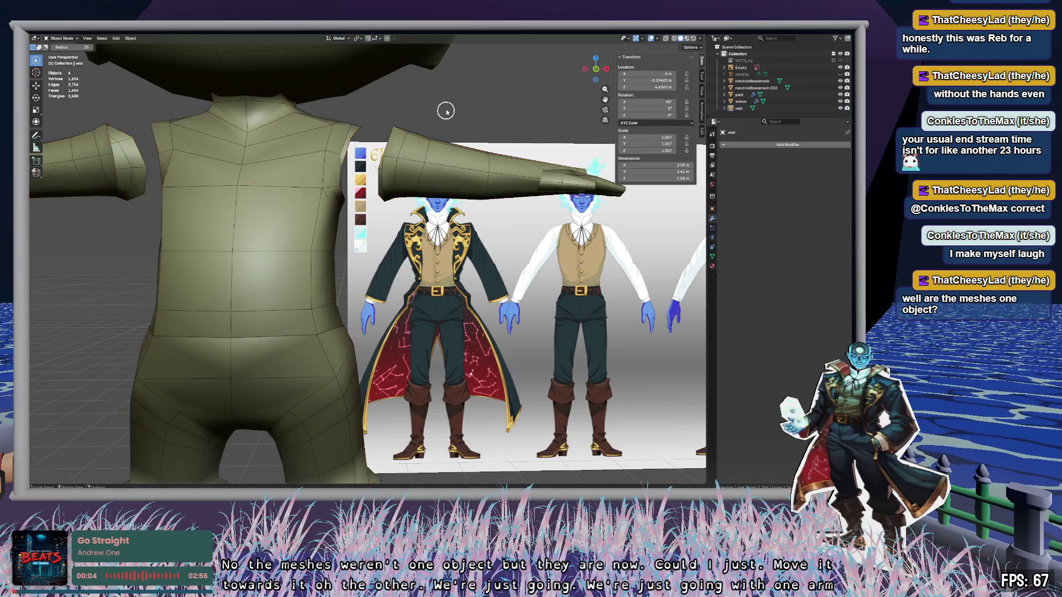
left_click(739, 108)
left_click(742, 102)
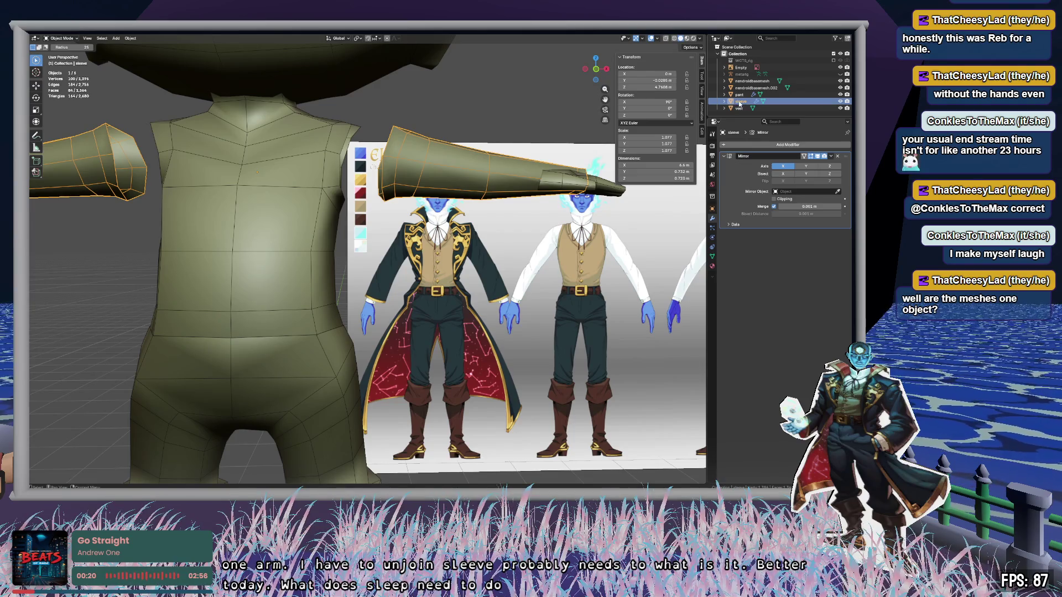
Step: Select all sleeve geometry and slide it along X onto the vest's shoulder
key("Tab")
key("a")
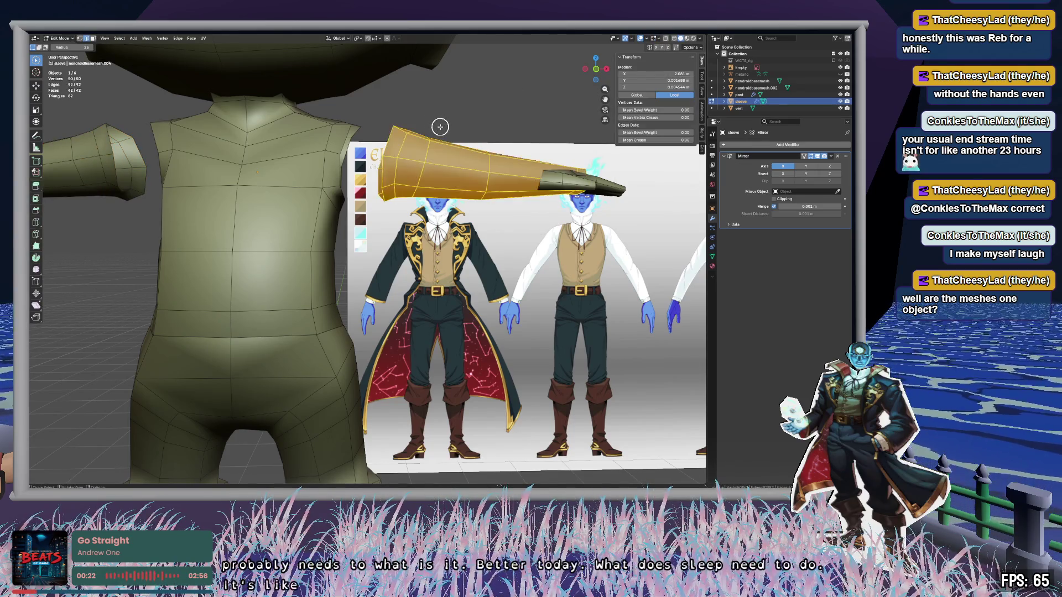
key("g")
key("x")
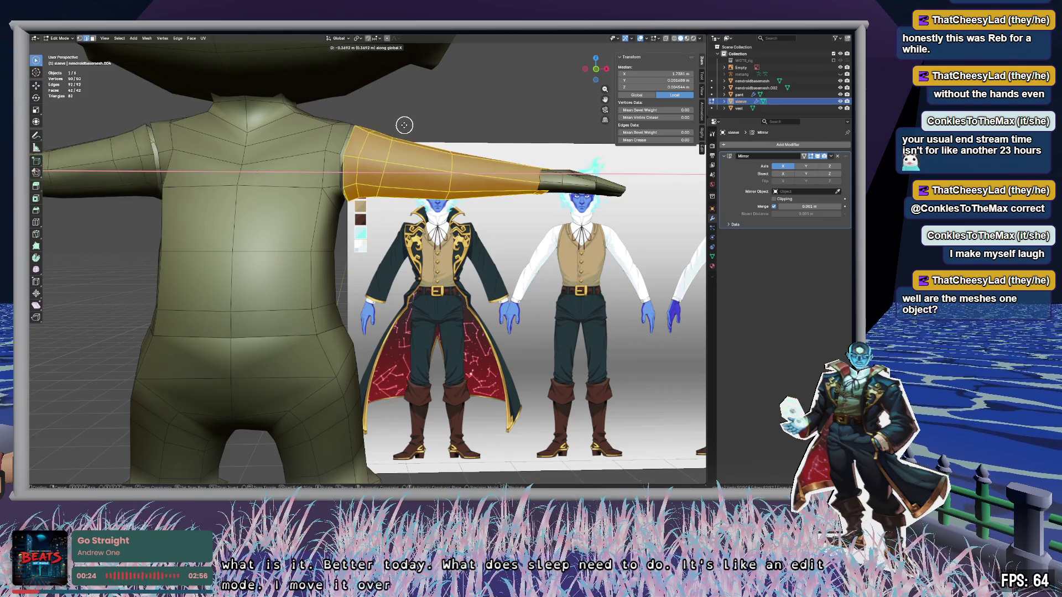
left_click(402, 124)
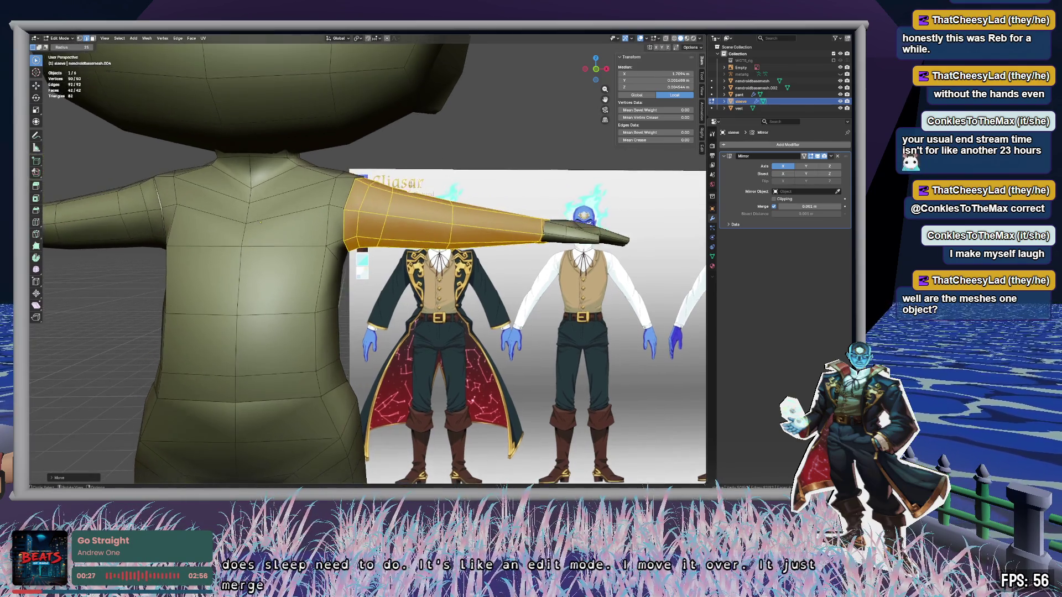
scroll(415, 122, "up", 10)
mouse_move(387, 132)
middle_mouse_down()
mouse_move(482, 237)
mouse_move(474, 247)
mouse_move(306, 249)
mouse_move(467, 271)
mouse_move(445, 271)
mouse_move(382, 256)
mouse_move(372, 240)
mouse_move(391, 256)
mouse_move(448, 262)
mouse_move(550, 258)
mouse_move(457, 285)
middle_mouse_up()
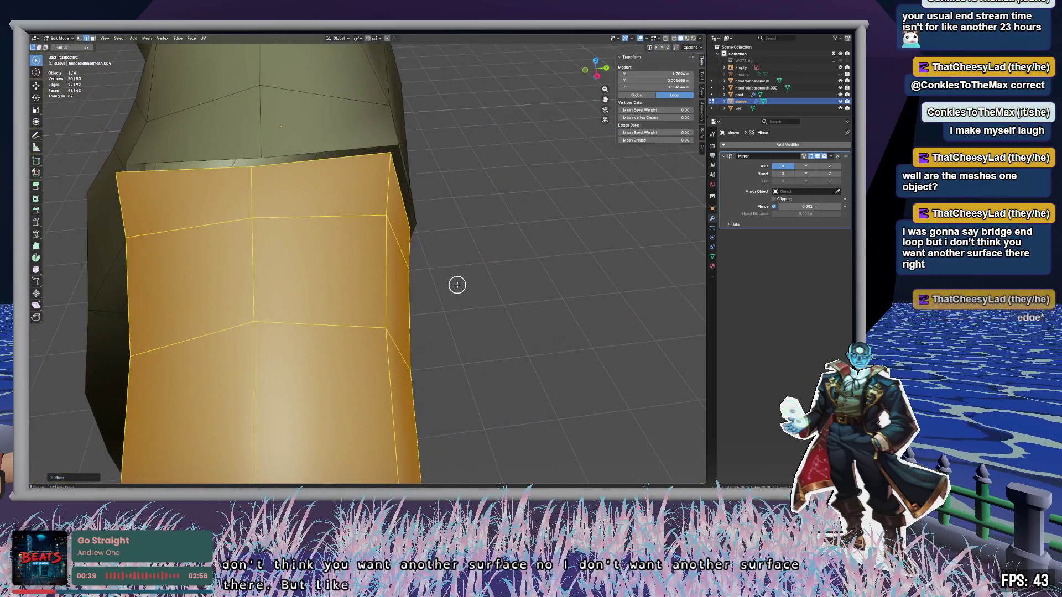
Step: In Right Orthographic view, nudge the sleeve into line with the vest's arm opening
left_click(598, 77)
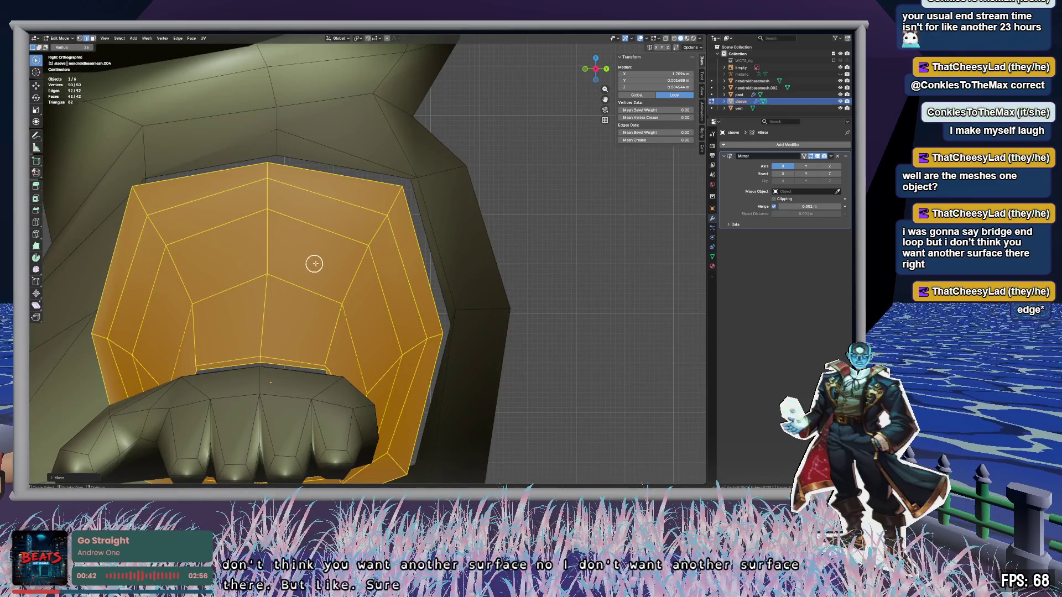
key("g")
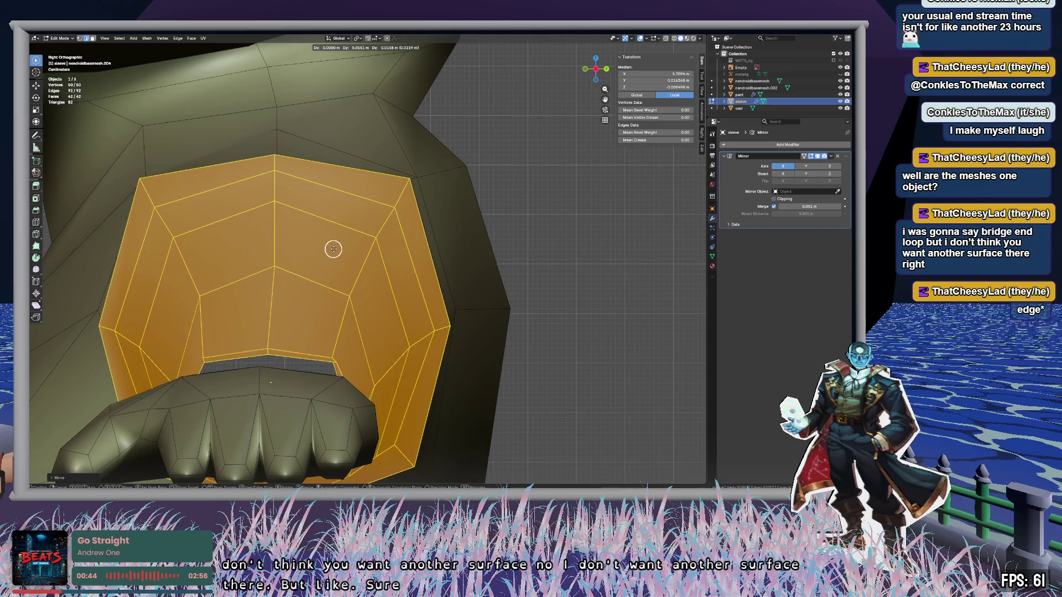
left_click(335, 249)
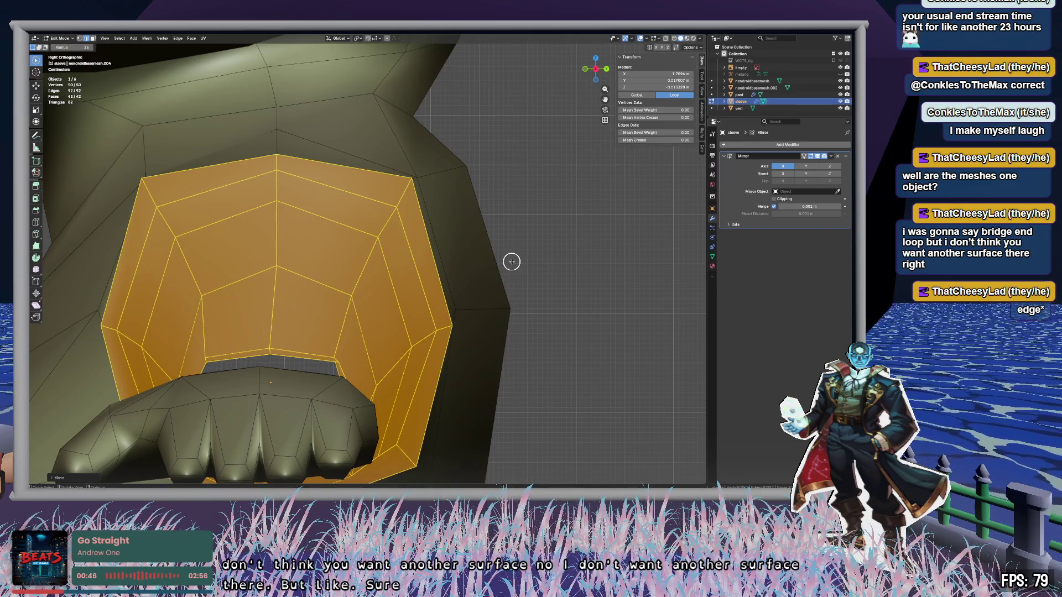
mouse_move(510, 260)
middle_mouse_down()
mouse_move(446, 254)
mouse_move(379, 296)
mouse_move(294, 294)
mouse_move(260, 278)
mouse_move(304, 278)
mouse_move(298, 266)
mouse_move(419, 184)
mouse_move(444, 240)
mouse_move(398, 255)
mouse_move(343, 221)
mouse_move(204, 247)
mouse_move(354, 244)
mouse_move(382, 254)
mouse_move(285, 304)
mouse_move(339, 287)
mouse_move(349, 176)
mouse_move(330, 242)
mouse_move(413, 265)
mouse_move(488, 244)
middle_mouse_up()
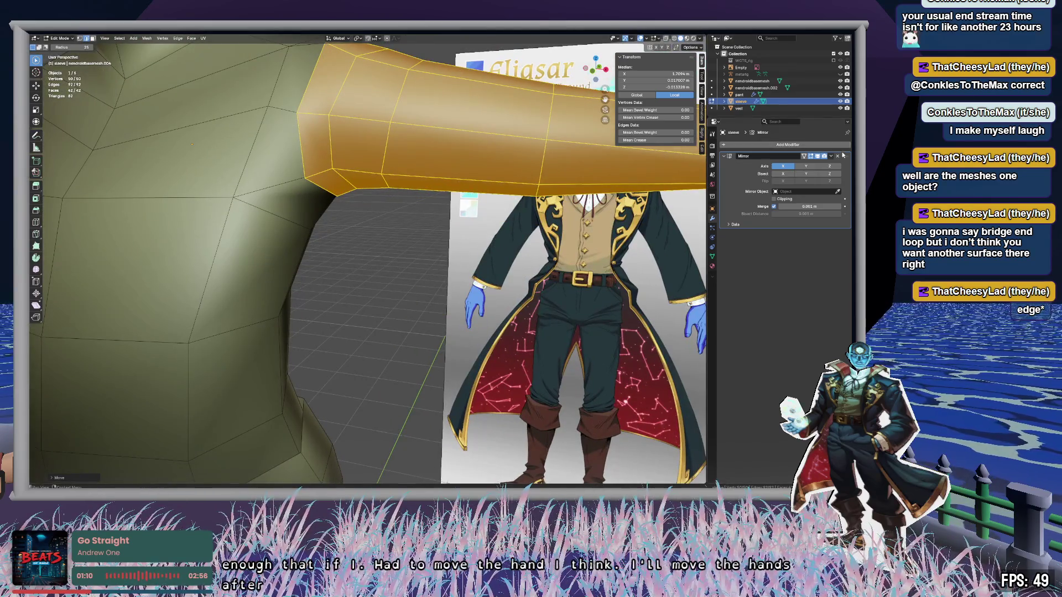
Step: Save nendroid-chibi1.blend and return to Object Mode
key("ctrl+s")
key("c")
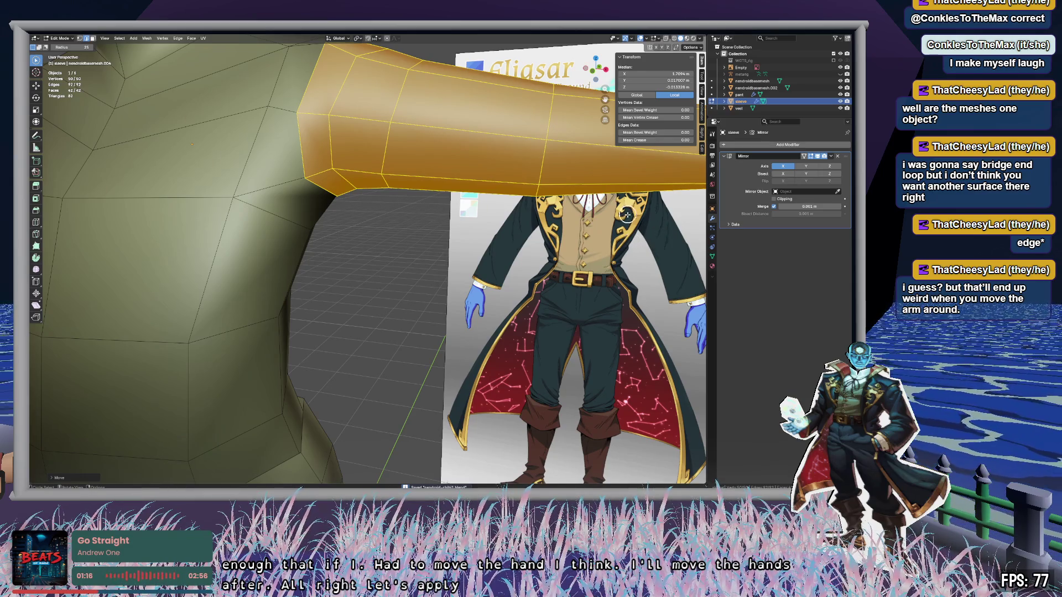
key("Tab")
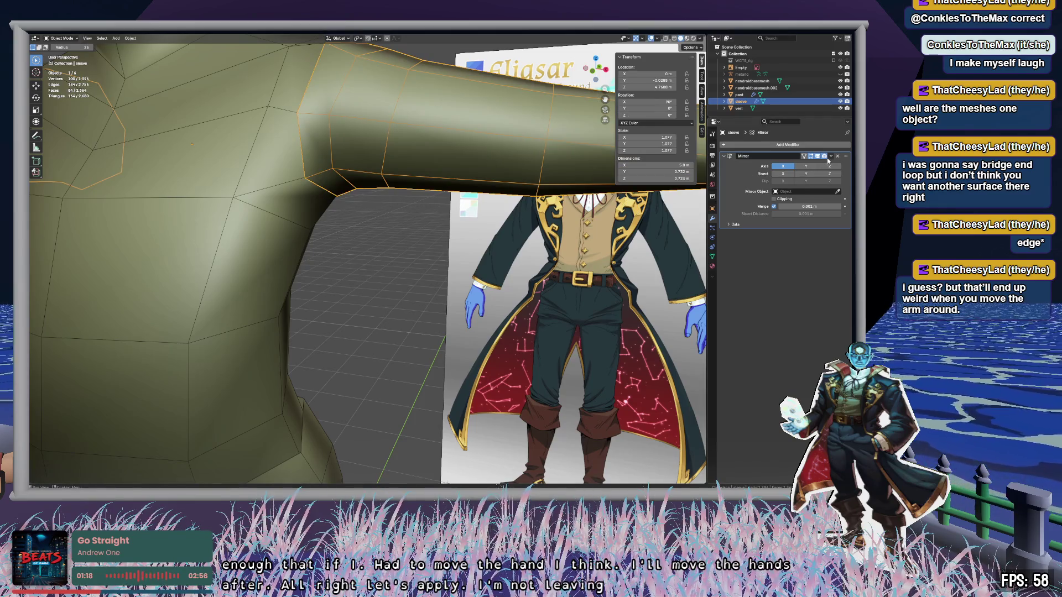
Step: Apply the sleeve's Mirror modifier
left_click(834, 157)
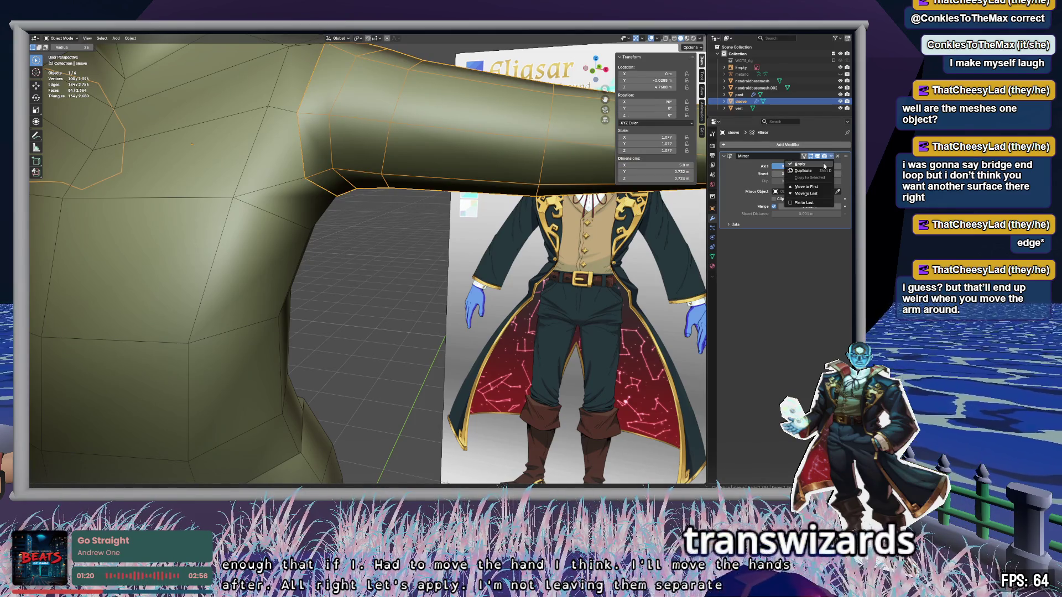
left_click(825, 166)
middle_click_drag(551, 171, 597, 157)
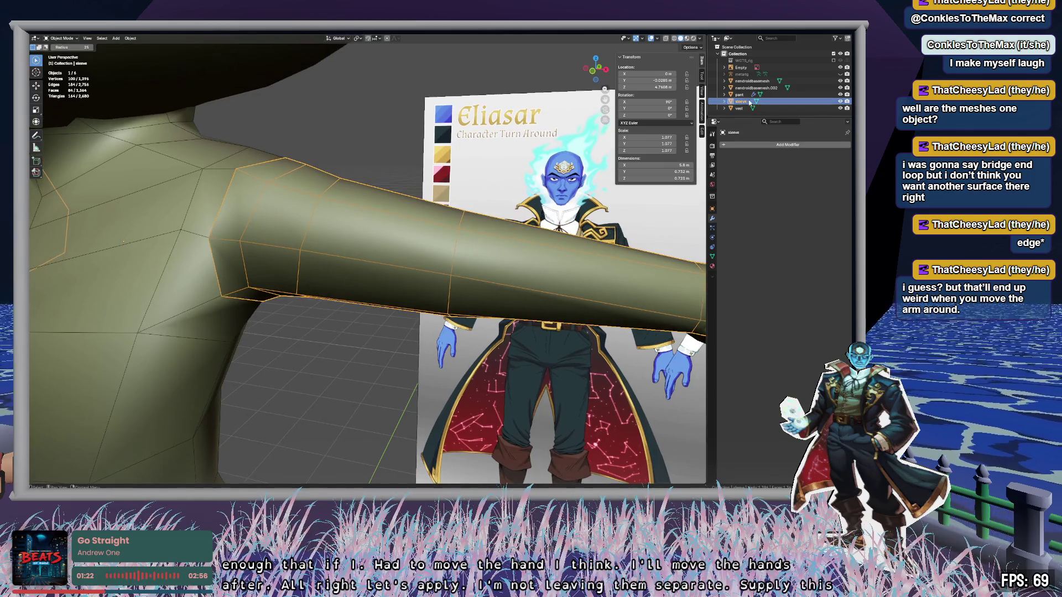
Step: Join the vest and sleeve with Ctrl+J and rename the combined object 'shirt'
left_click(745, 95)
left_click(746, 103)
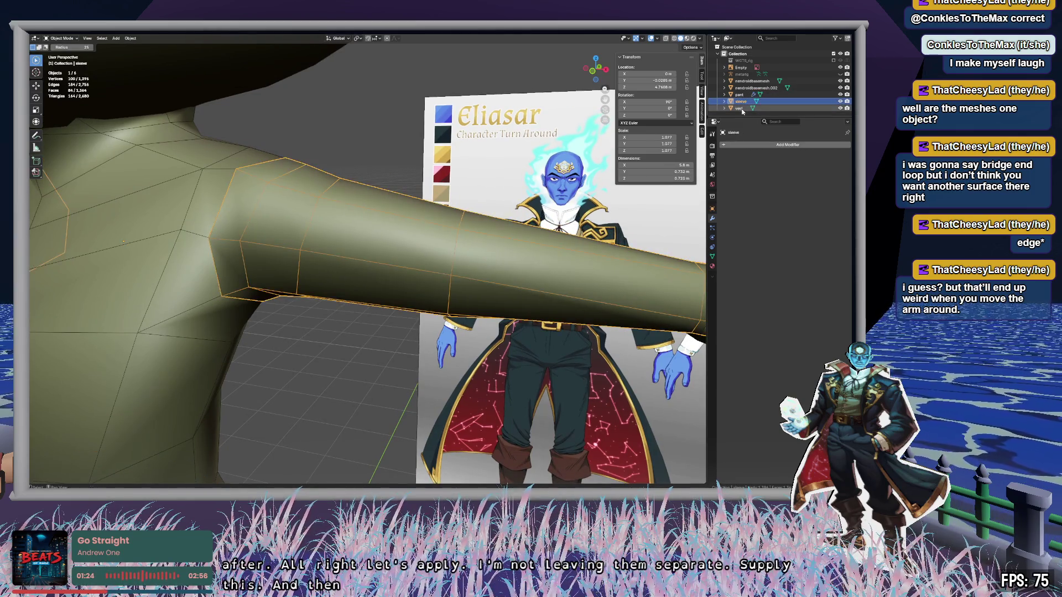
left_click(494, 248)
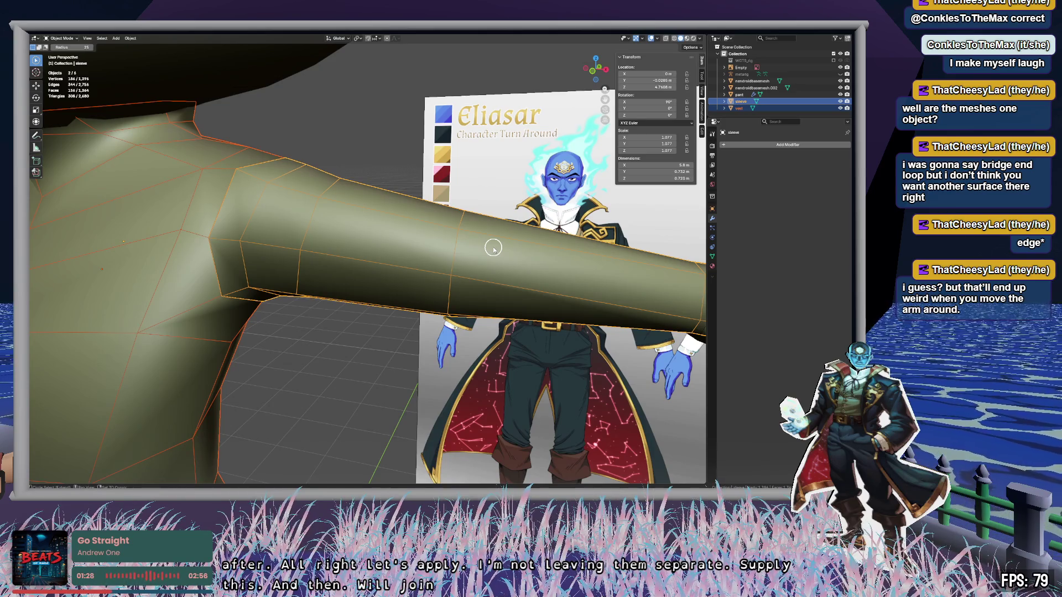
key("ctrl+j")
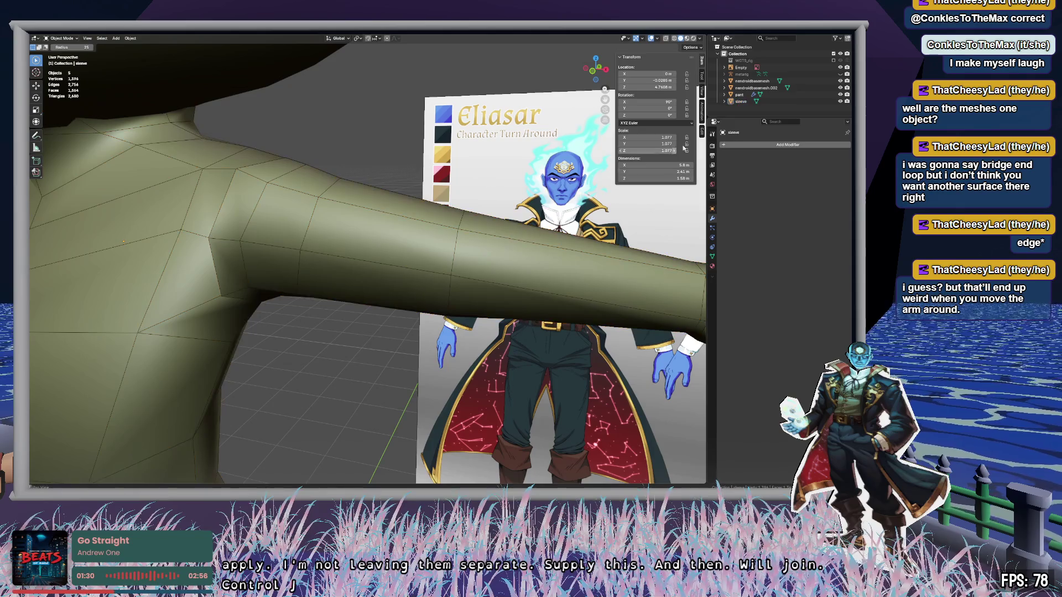
double_click(741, 102)
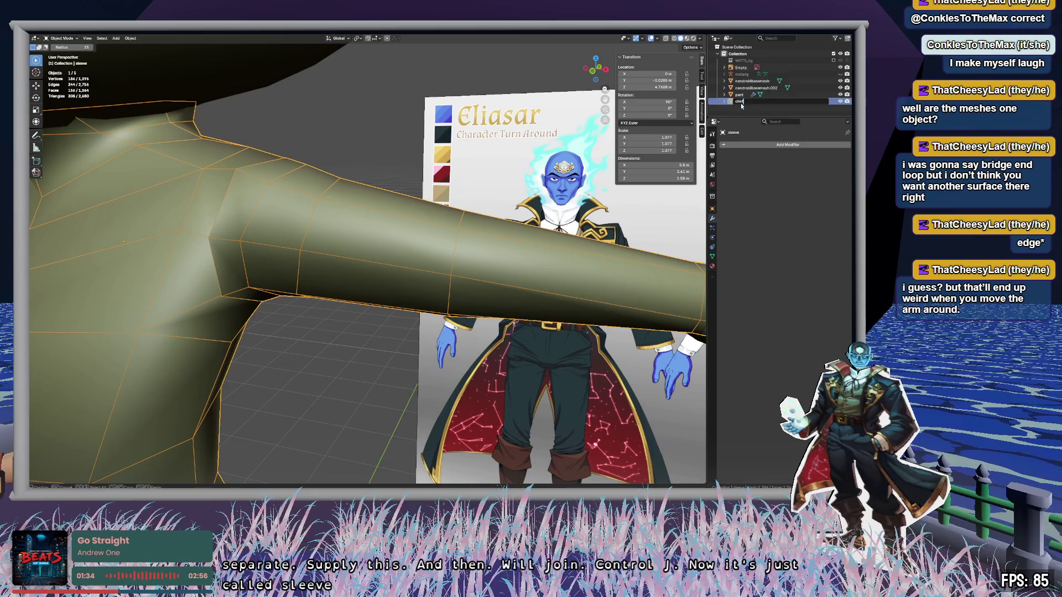
key("Return")
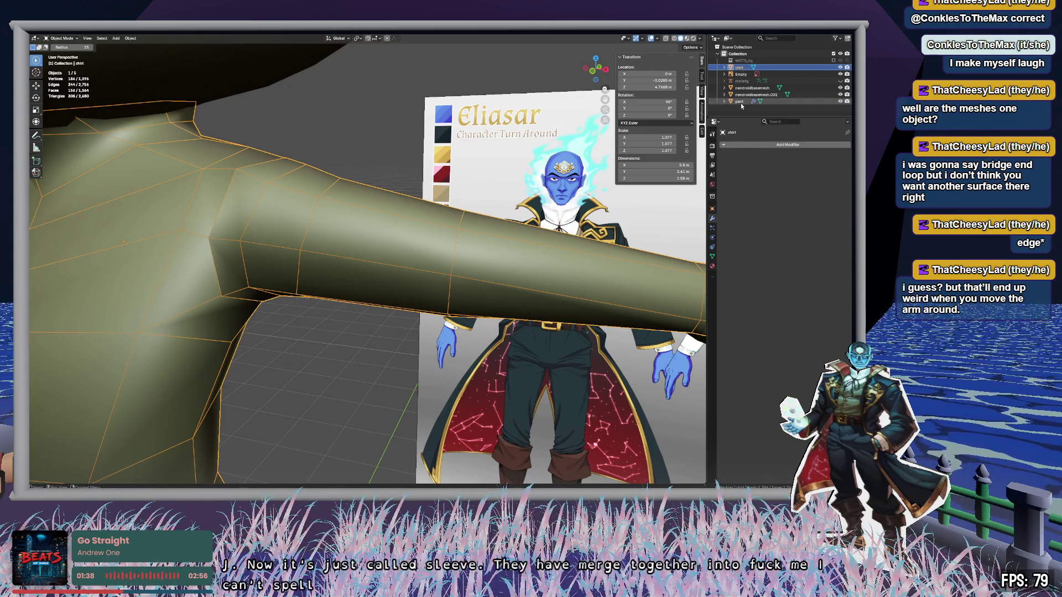
Step: Enter Edit Mode on the shirt, clear the selection and pick an edge
mouse_move(376, 231)
middle_mouse_down()
mouse_move(486, 244)
mouse_move(506, 232)
mouse_move(459, 230)
mouse_move(493, 249)
mouse_move(541, 230)
mouse_move(476, 235)
mouse_move(505, 166)
mouse_move(484, 142)
mouse_move(503, 151)
mouse_move(465, 166)
mouse_move(483, 202)
mouse_move(507, 218)
mouse_move(524, 210)
middle_mouse_up()
scroll(542, 223, "down", 4)
key("Tab")
scroll(473, 233, "up", 3)
scroll(504, 166, "up", 3)
key("alt+a")
left_click(455, 142)
Step: Select the whole shirt and Merge by Distance at 0.01 m, removing 16 vertices
key("alt+a")
key("a")
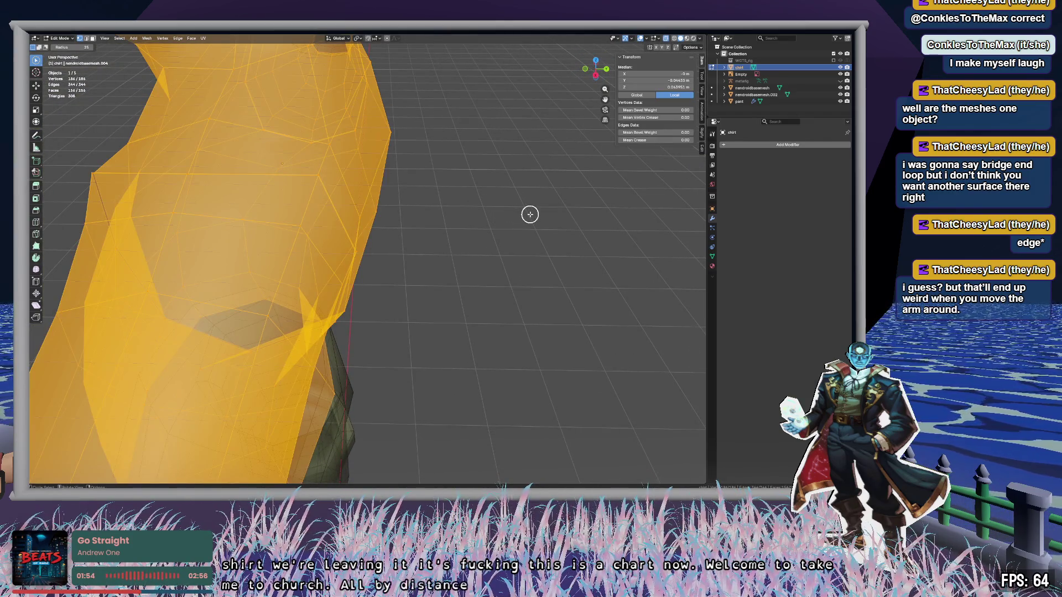
key("m")
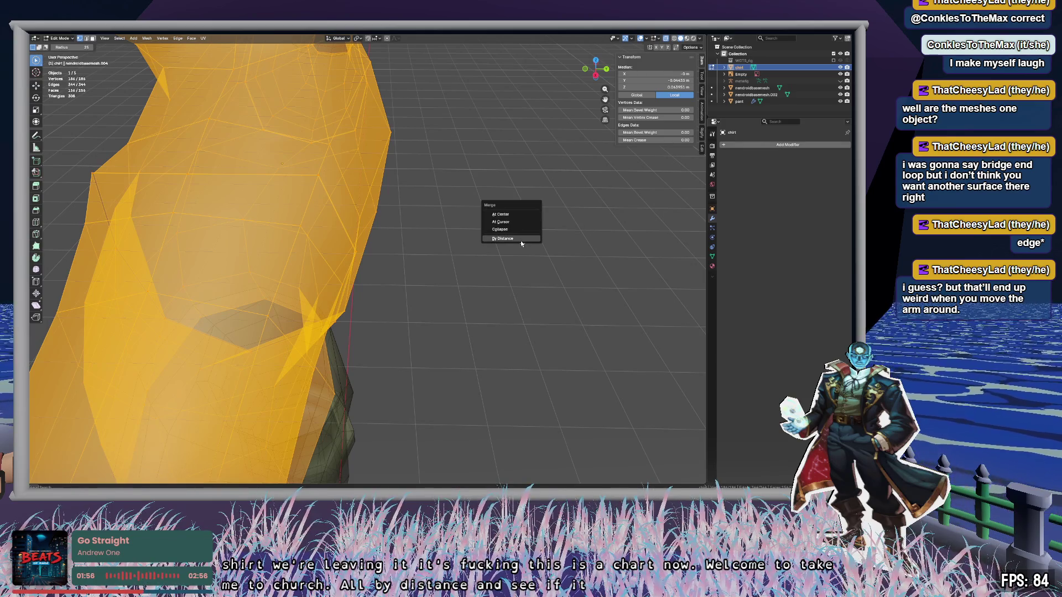
left_click(521, 242)
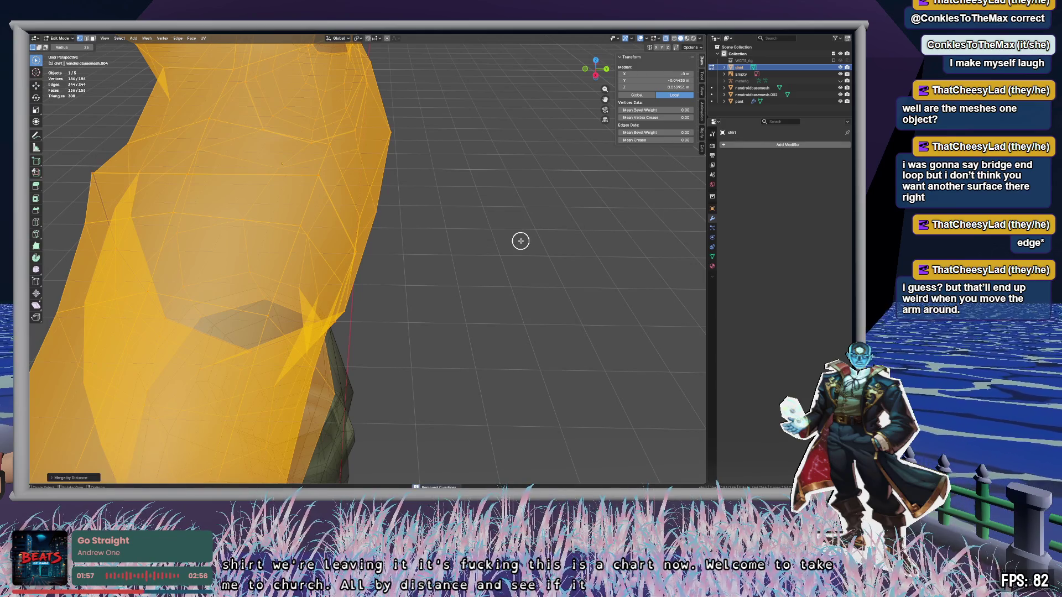
left_click(65, 479)
left_click(109, 453)
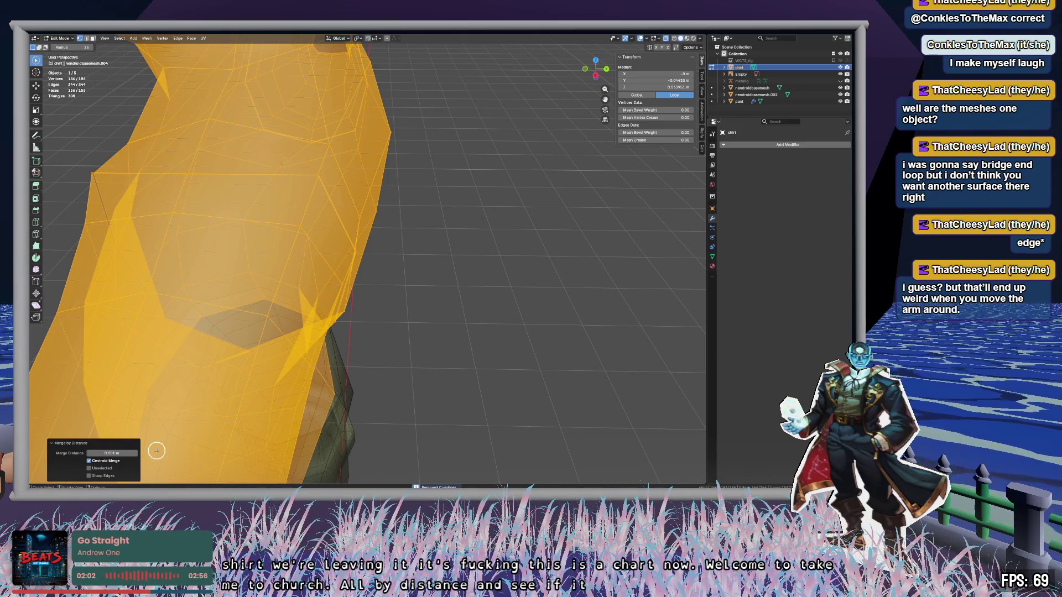
key("Return")
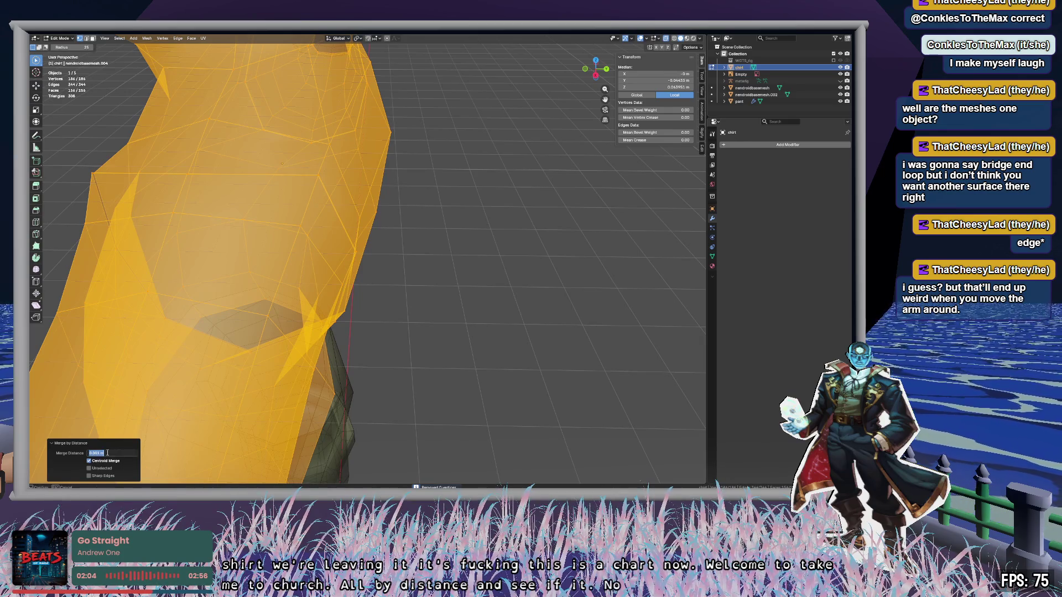
key("Return")
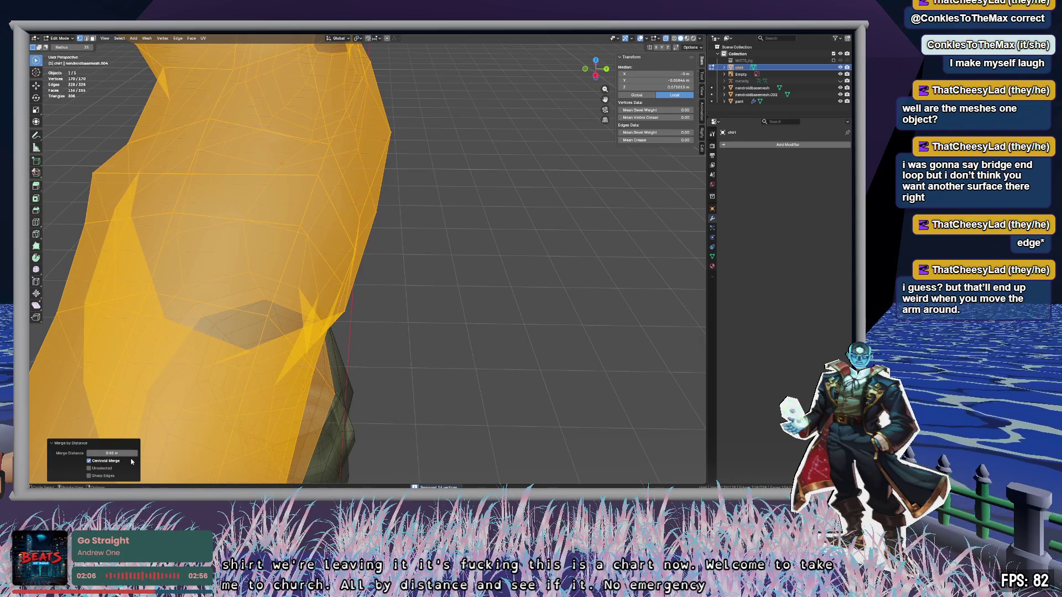
Step: Deselect everything and orbit in close to inspect the welded shoulder seam
key("alt+a")
mouse_move(350, 333)
middle_mouse_down()
mouse_move(484, 315)
mouse_move(417, 367)
mouse_move(469, 350)
mouse_move(389, 337)
mouse_move(410, 348)
mouse_move(443, 332)
mouse_move(409, 327)
mouse_move(298, 325)
mouse_move(270, 345)
mouse_move(284, 318)
mouse_move(503, 279)
mouse_move(508, 342)
mouse_move(564, 368)
mouse_move(559, 387)
mouse_move(491, 322)
mouse_move(458, 241)
mouse_move(429, 406)
mouse_move(446, 254)
mouse_move(389, 244)
mouse_move(446, 240)
mouse_move(413, 242)
mouse_move(481, 259)
middle_mouse_up()
scroll(484, 317, "up", 2)
scroll(484, 317, "down", 3)
scroll(443, 331, "down", 3)
scroll(469, 321, "up", 3)
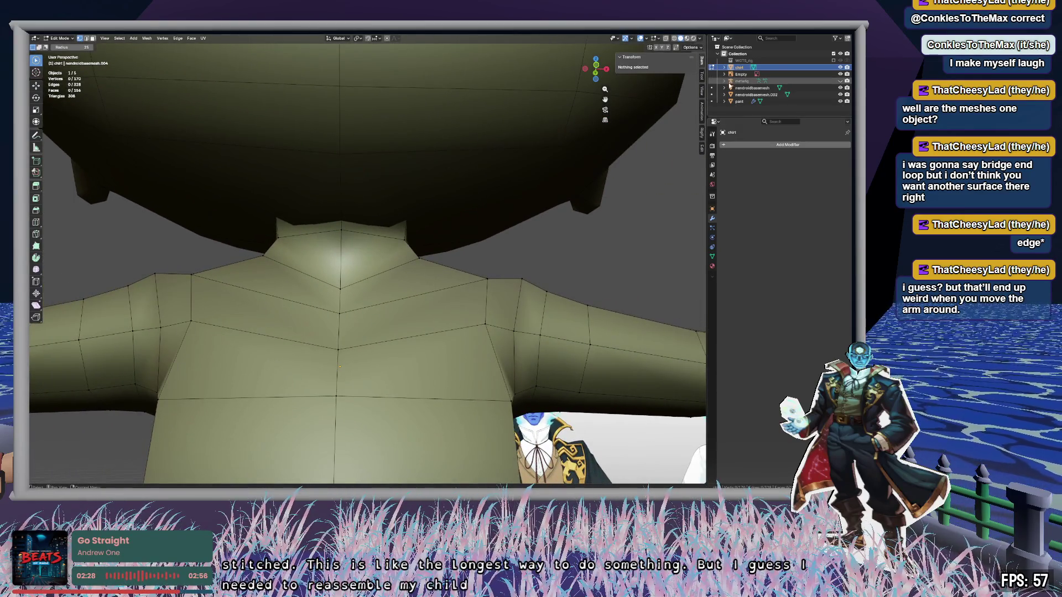
Step: Select the nendroidbasemesh head and move it straight up along Z
mouse_move(436, 233)
middle_mouse_down()
mouse_move(424, 225)
mouse_move(458, 237)
mouse_move(404, 231)
middle_mouse_up()
left_click(752, 88)
key("g")
key("z")
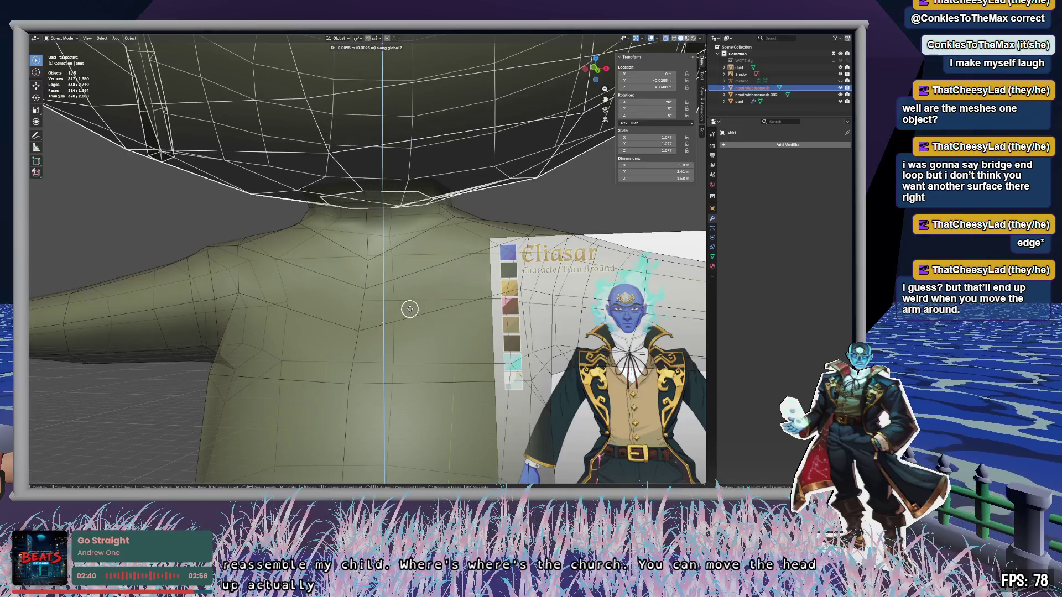
left_click(406, 270)
key("c")
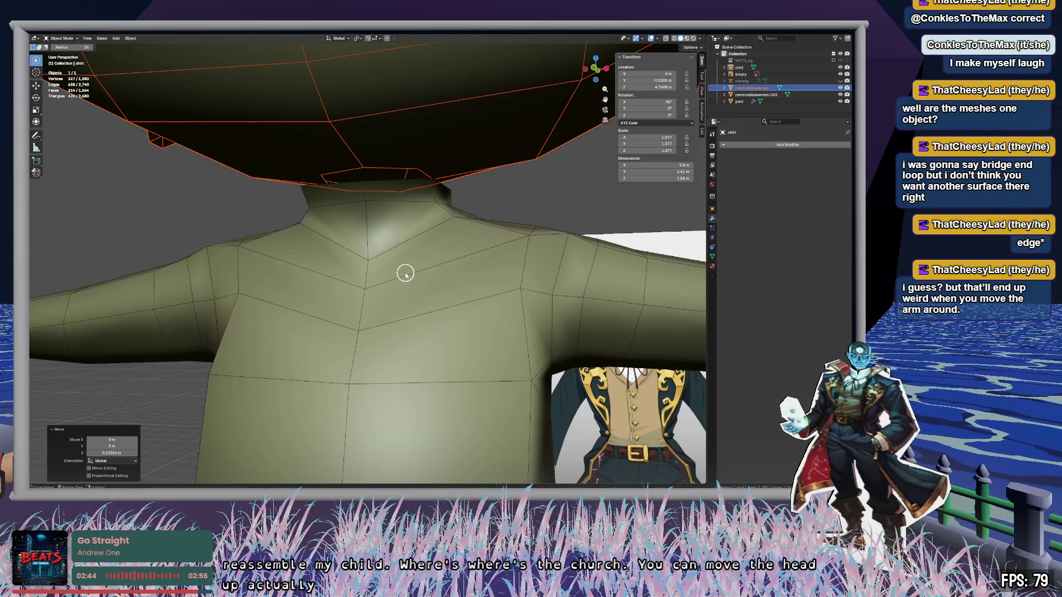
left_click(405, 273)
Step: After viewing the whole character, raise the head further along Z, then enter Edit Mode
mouse_move(416, 266)
middle_mouse_down()
mouse_move(465, 242)
mouse_move(441, 254)
mouse_move(433, 278)
mouse_move(486, 348)
mouse_move(495, 327)
middle_mouse_up()
mouse_move(243, 294)
middle_mouse_down()
mouse_move(356, 310)
mouse_move(379, 287)
mouse_move(411, 279)
middle_mouse_up()
mouse_move(523, 291)
middle_mouse_down()
mouse_move(356, 254)
mouse_move(498, 184)
middle_mouse_up()
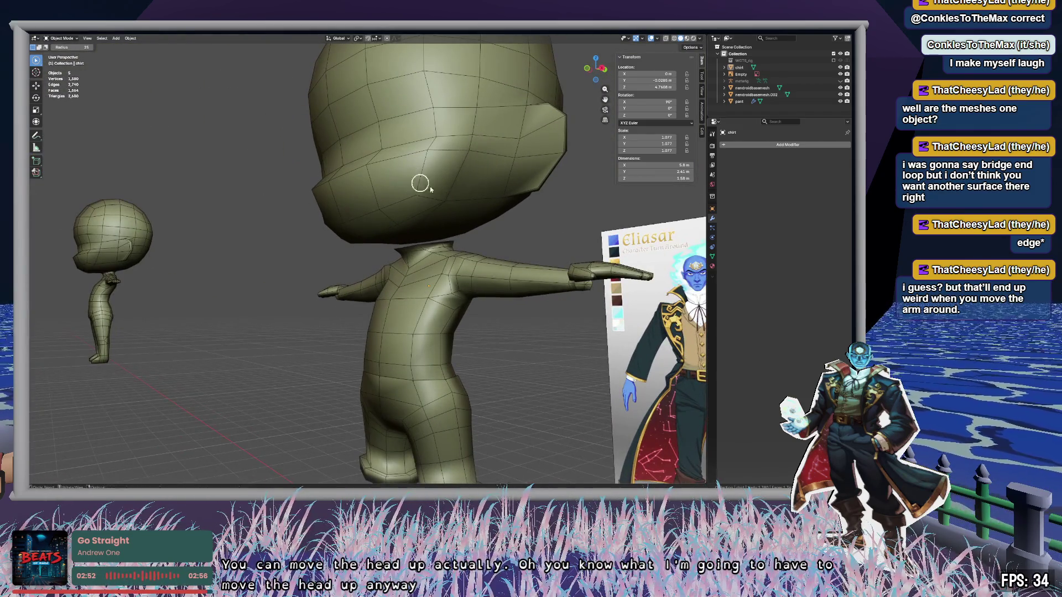
left_click(752, 88)
key("g")
key("z")
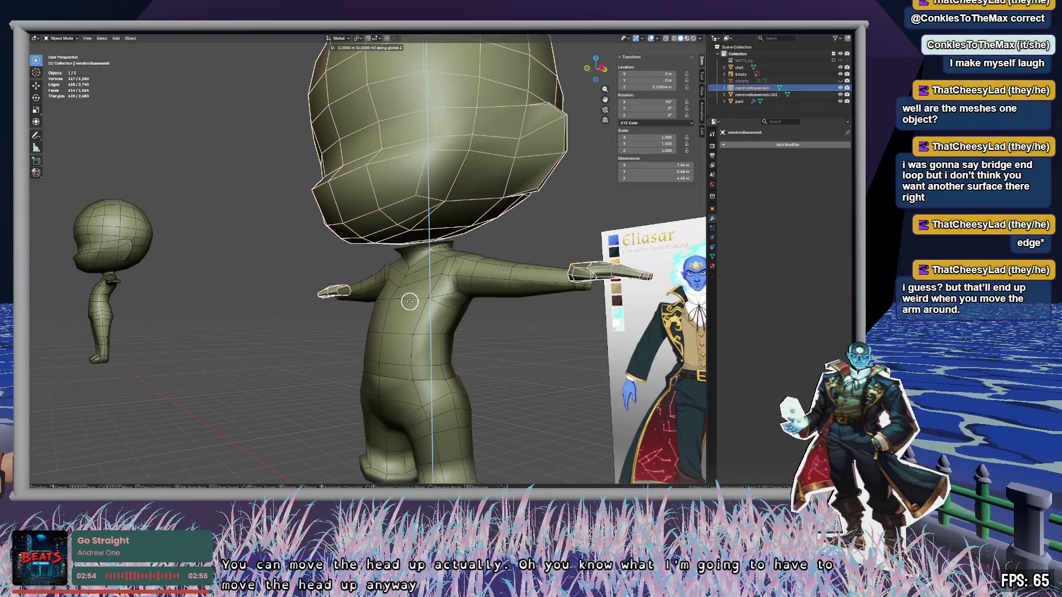
left_click(410, 283)
key("Tab")
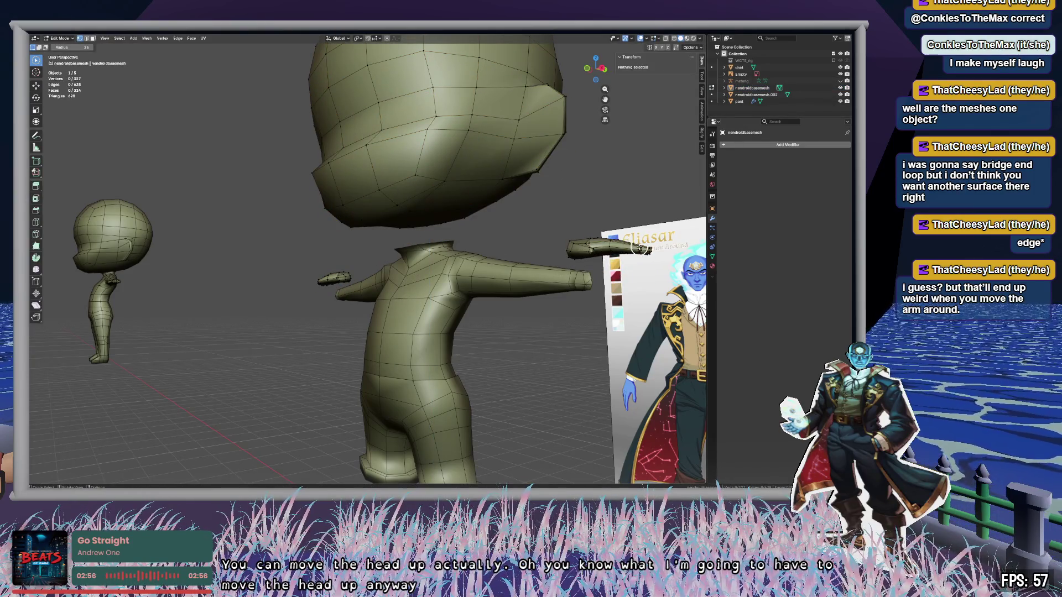
Step: Select the connected hand piece with L and move it vertically along Z
mouse_move(639, 247)
middle_mouse_down()
mouse_move(441, 304)
mouse_move(433, 275)
mouse_move(412, 291)
mouse_move(406, 268)
middle_mouse_up()
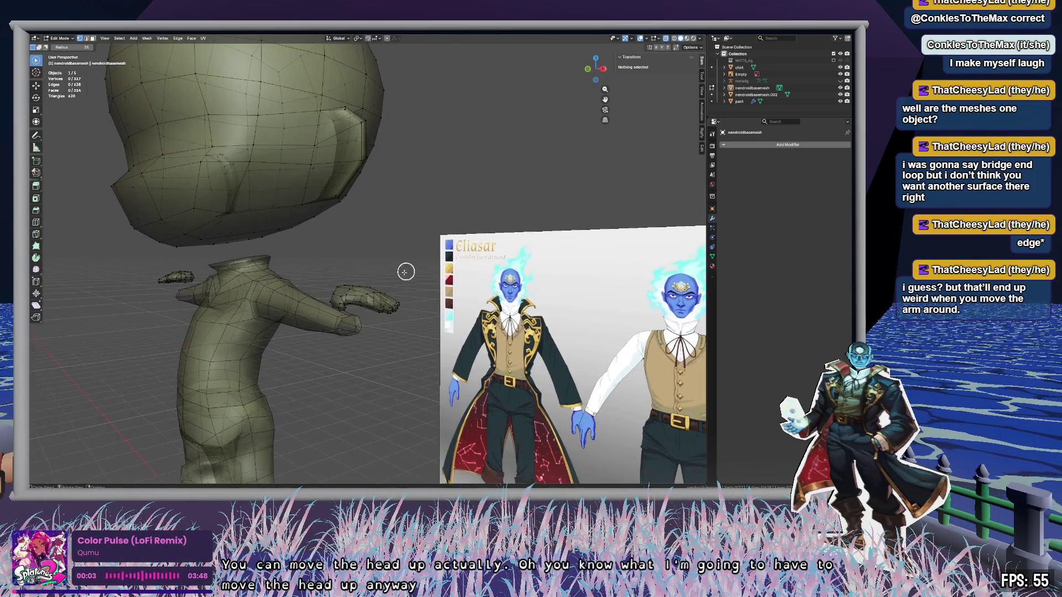
key("l")
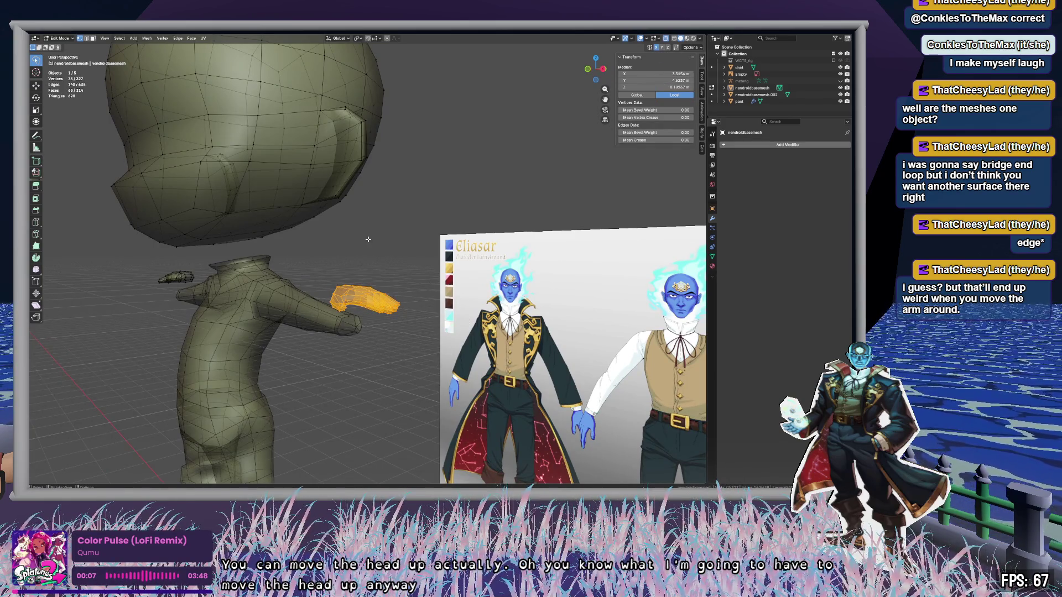
middle_click_drag(420, 260, 386, 280)
key("g")
key("z")
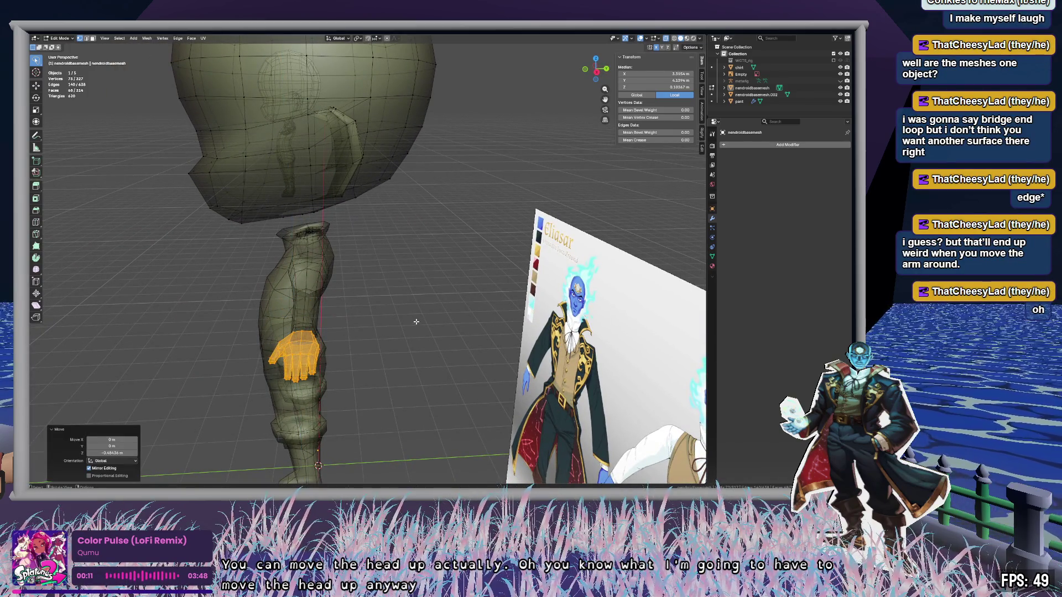
mouse_move(416, 322)
middle_mouse_down()
mouse_move(398, 335)
mouse_move(510, 238)
mouse_move(541, 280)
mouse_move(473, 264)
middle_mouse_up()
scroll(507, 237, "up", 5)
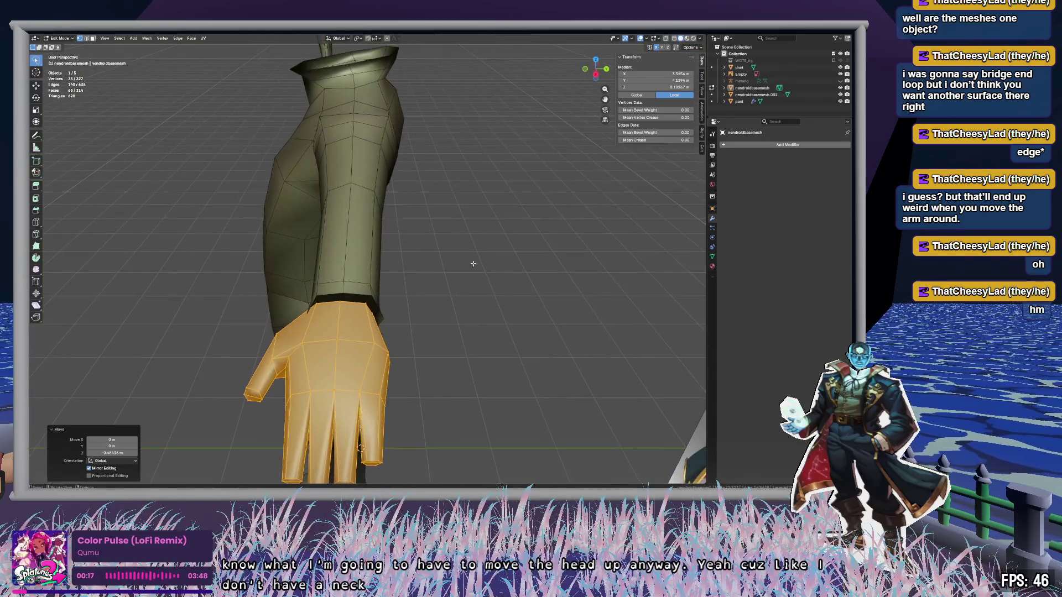
Step: From the side view, drop the hand inside the sleeve opening
left_click(596, 75)
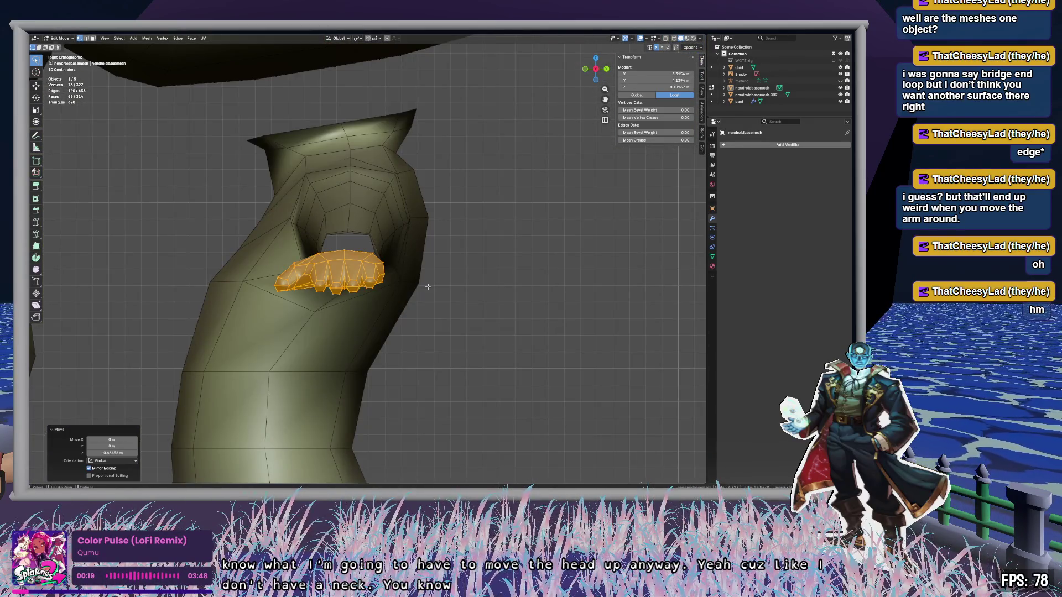
key("g")
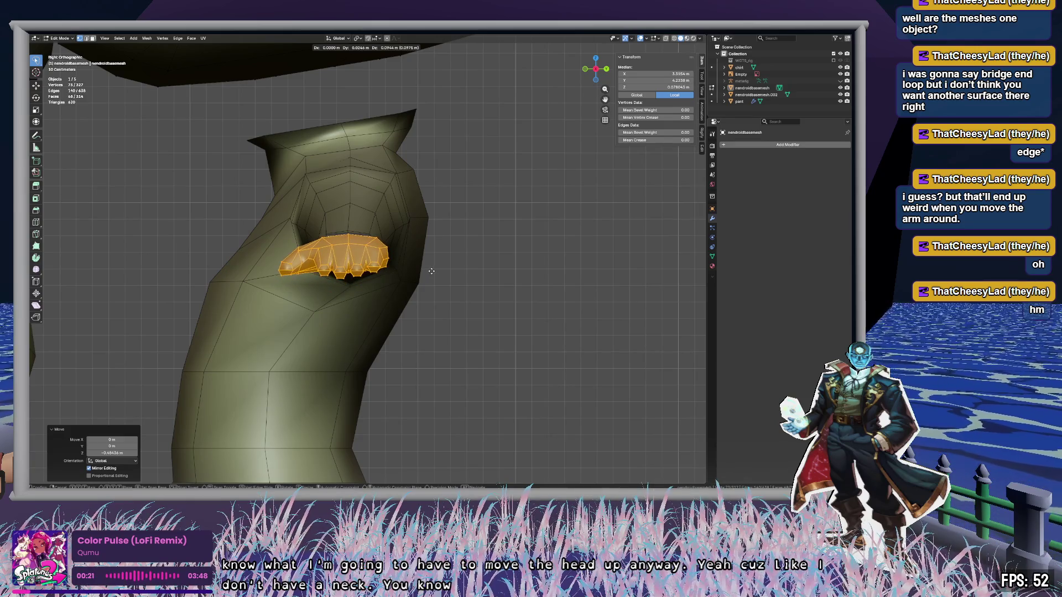
left_click(431, 271)
Step: In front view, nudge the hand sideways so its wrist sits at the cuff
key("KP_1")
left_click(606, 70)
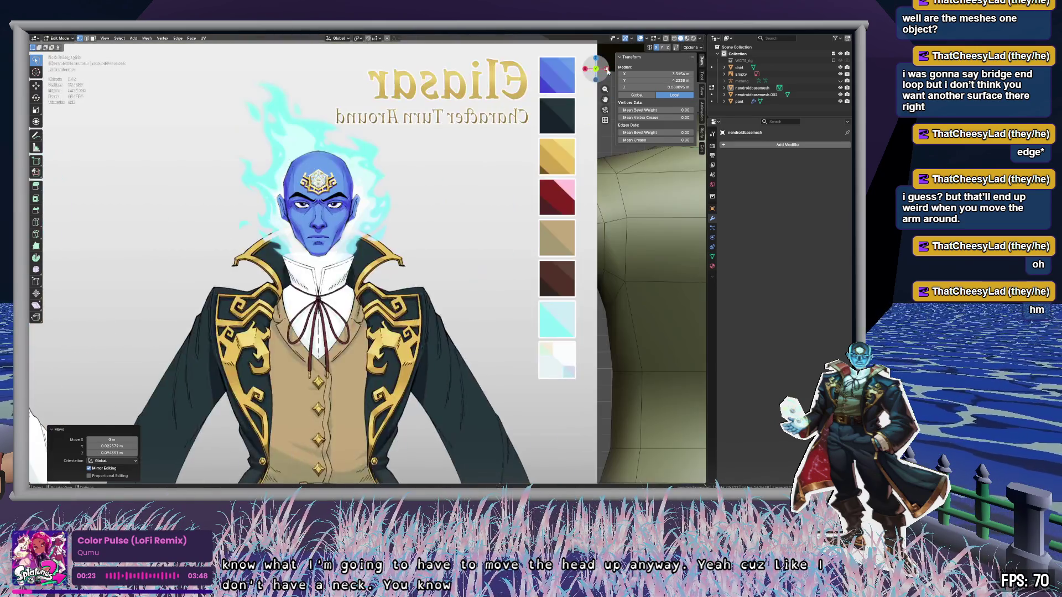
left_click(607, 69)
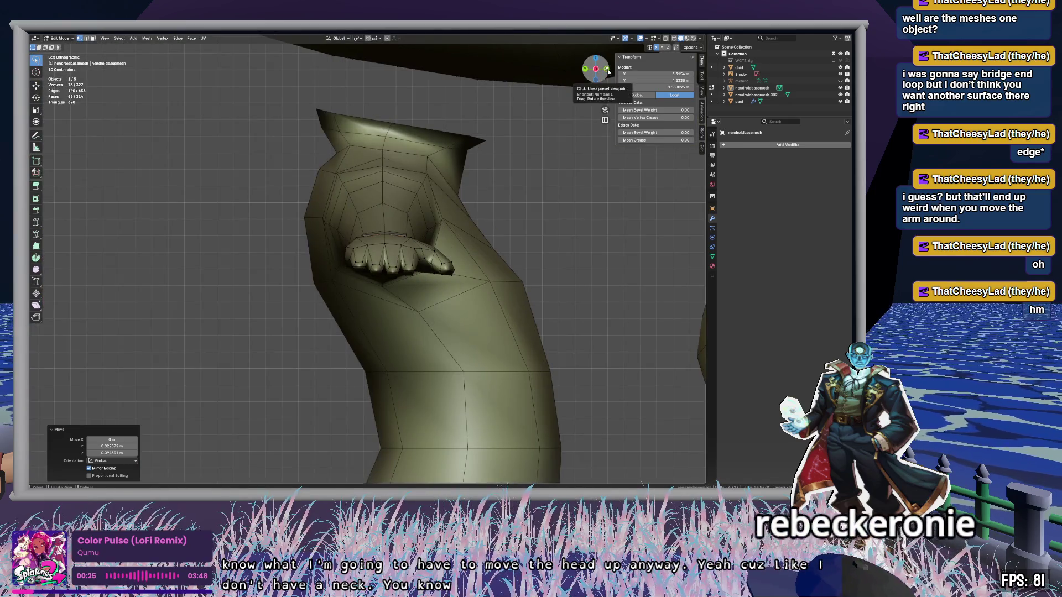
key("KP_1")
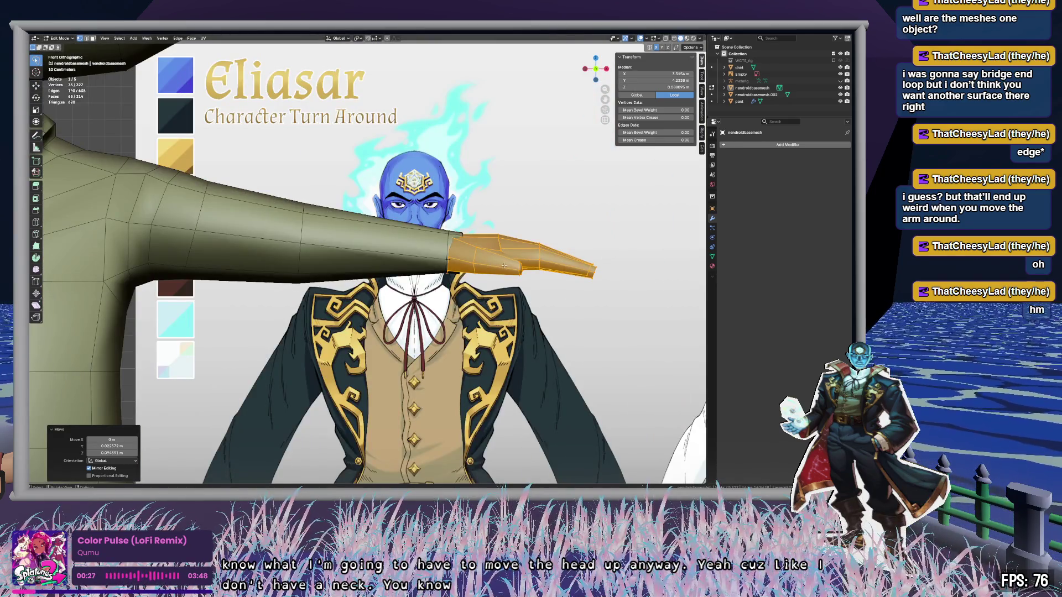
key("g")
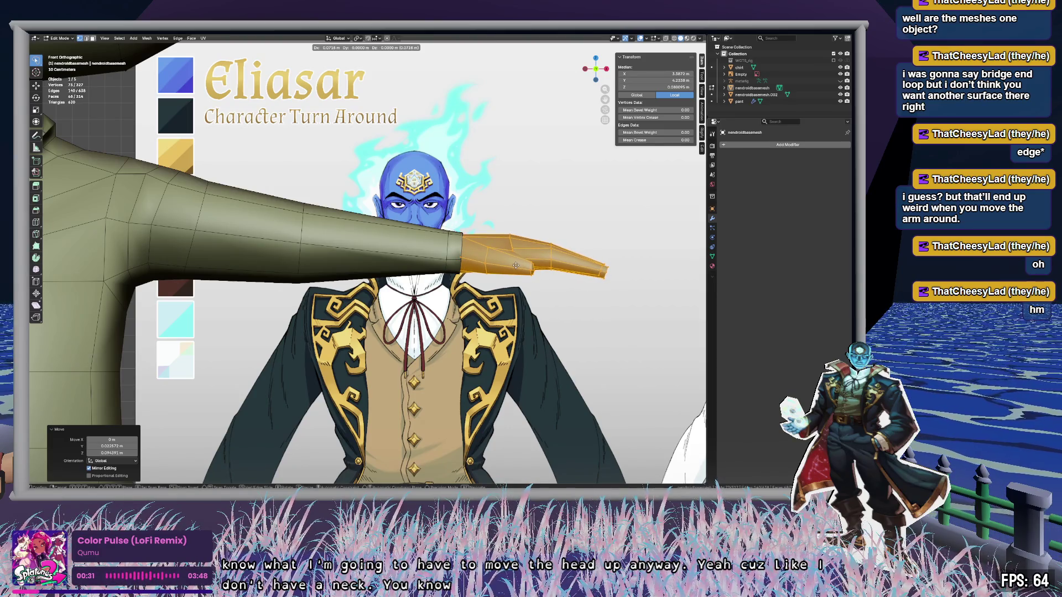
left_click(515, 266)
mouse_move(515, 265)
middle_mouse_down()
mouse_move(438, 322)
mouse_move(548, 277)
mouse_move(413, 252)
mouse_move(261, 254)
mouse_move(426, 315)
mouse_move(403, 310)
mouse_move(441, 337)
mouse_move(591, 344)
mouse_move(663, 166)
middle_mouse_up()
Step: Leave the head-and-hands mesh, select the 'chirt' shirt object and enter its Edit Mode
key("Tab")
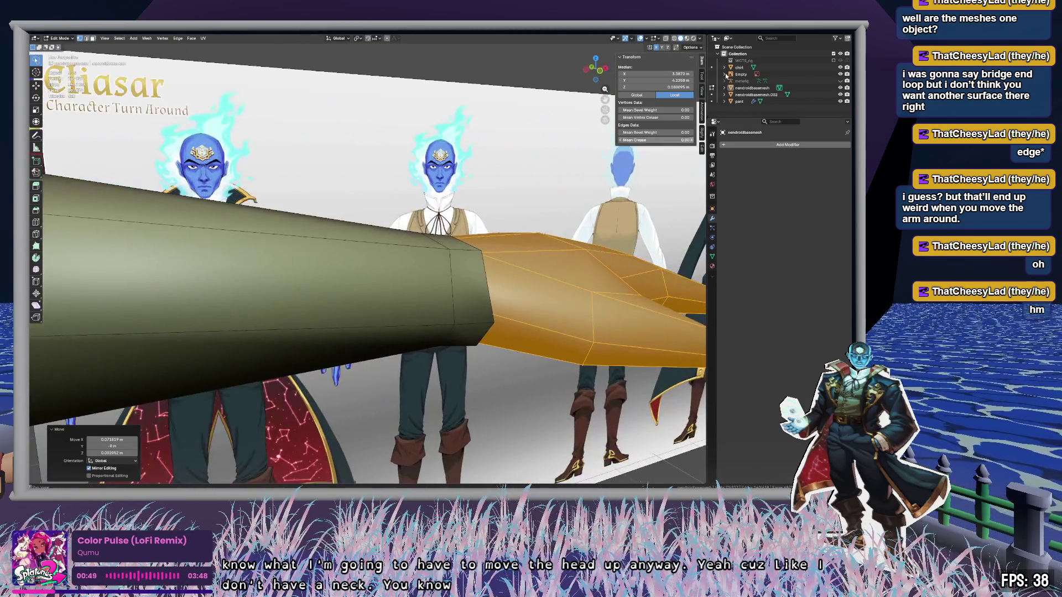
left_click(742, 68)
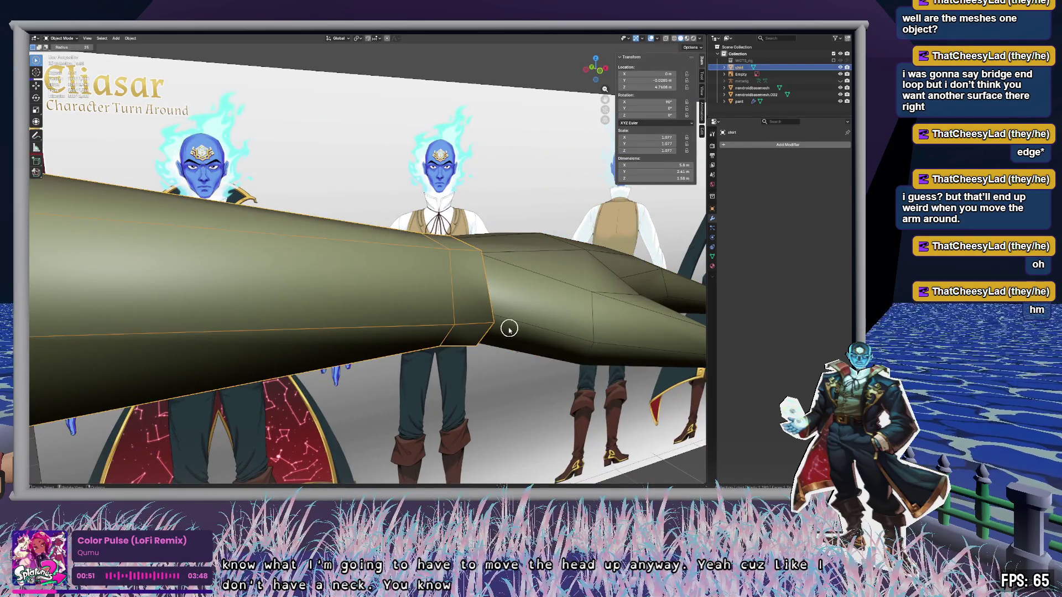
scroll(492, 316, "up", 5)
mouse_move(481, 303)
middle_mouse_down()
mouse_move(434, 294)
mouse_move(420, 265)
mouse_move(467, 301)
mouse_move(481, 334)
mouse_move(426, 354)
mouse_move(470, 358)
mouse_move(541, 272)
middle_mouse_up()
key("Tab")
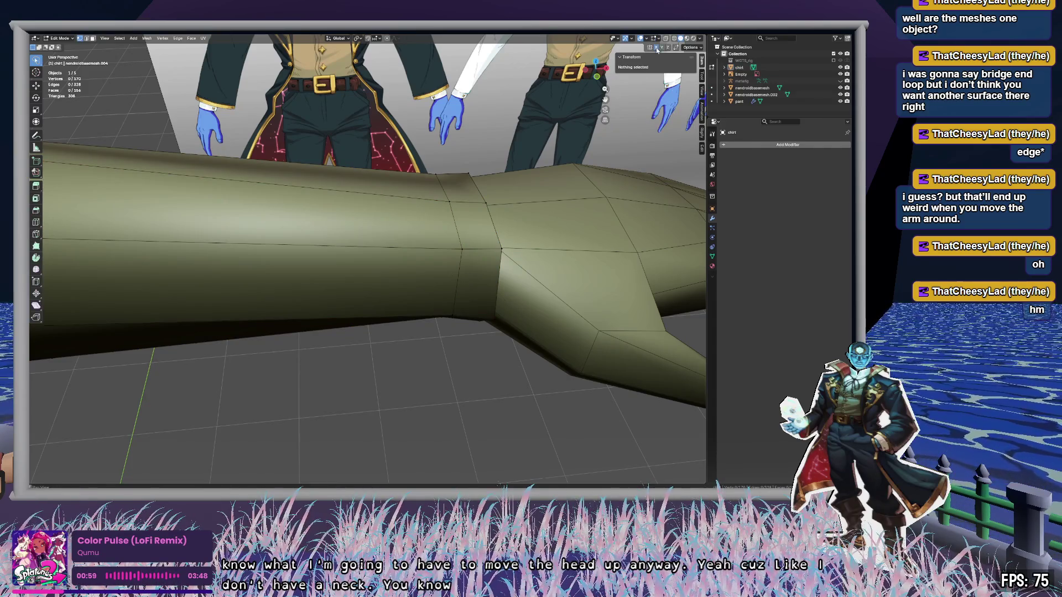
Step: Select a sleeve-seam vertex, switch to circle select, and inspect the open cuff from several views
left_click(453, 306)
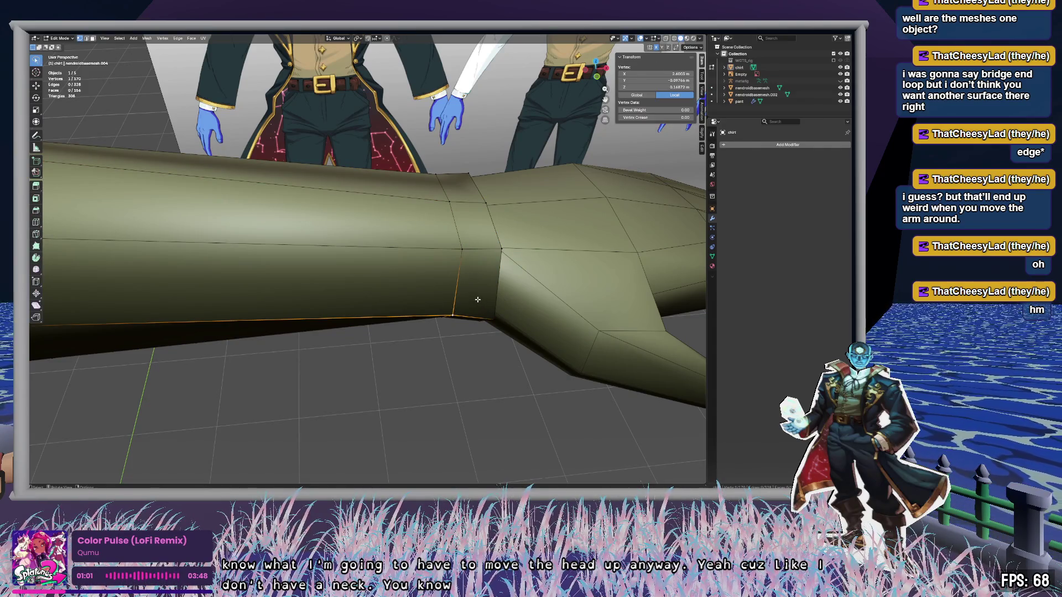
key("c")
mouse_move(476, 299)
middle_mouse_down()
mouse_move(510, 306)
mouse_move(479, 254)
mouse_move(460, 248)
mouse_move(443, 301)
middle_mouse_up()
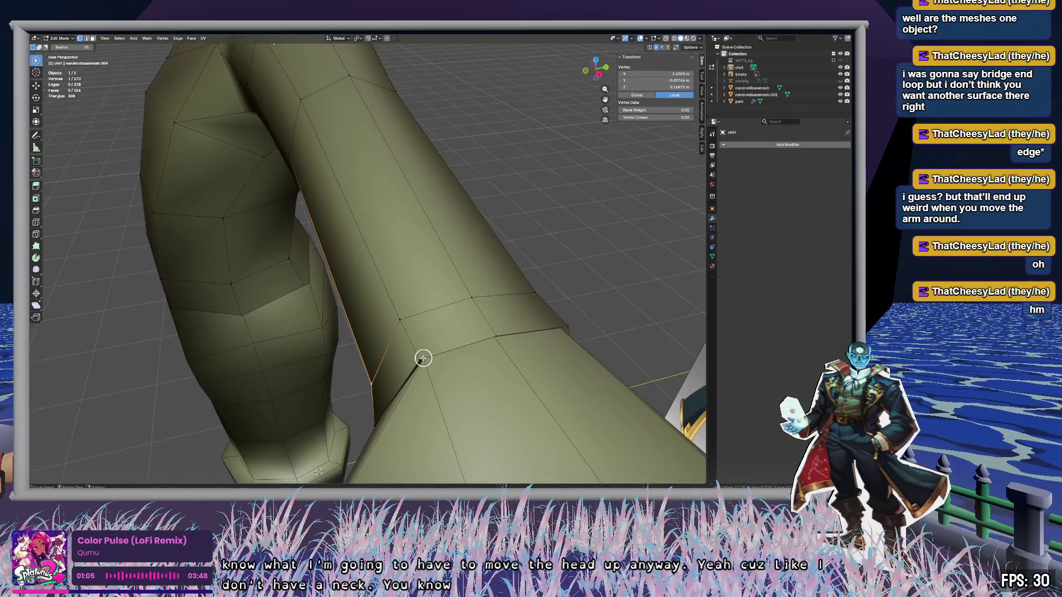
mouse_move(423, 358)
middle_mouse_down()
mouse_move(517, 377)
mouse_move(583, 358)
mouse_move(559, 319)
middle_mouse_up()
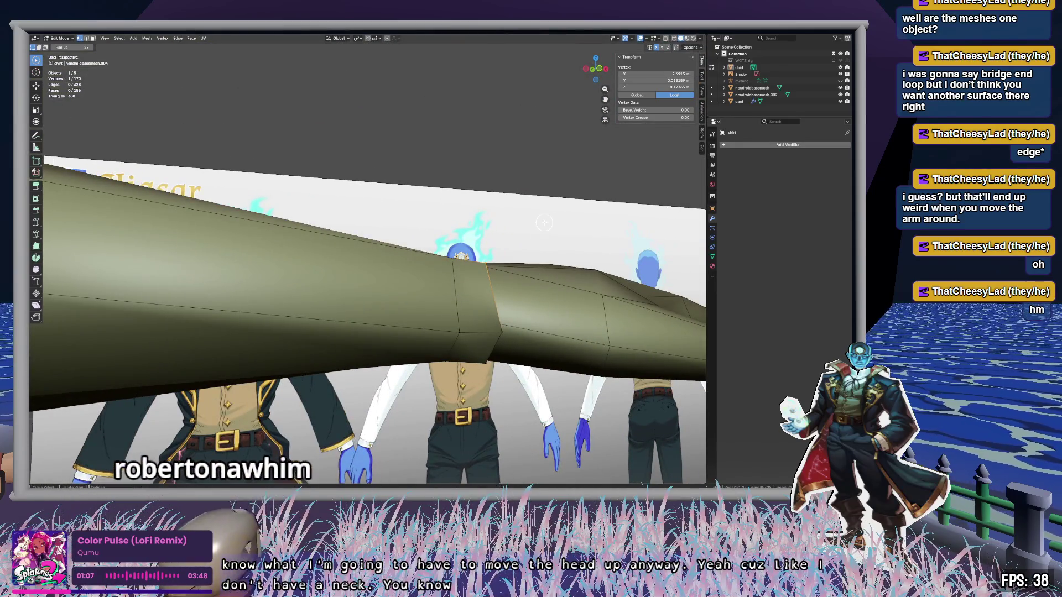
left_click(589, 72)
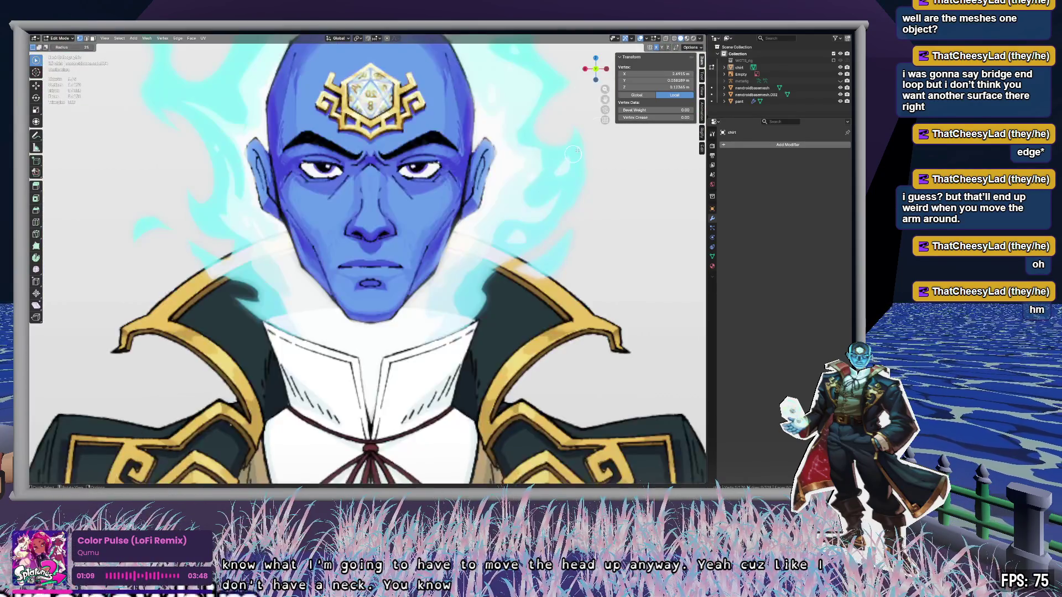
scroll(450, 252, "down", 10)
scroll(401, 278, "up", 3)
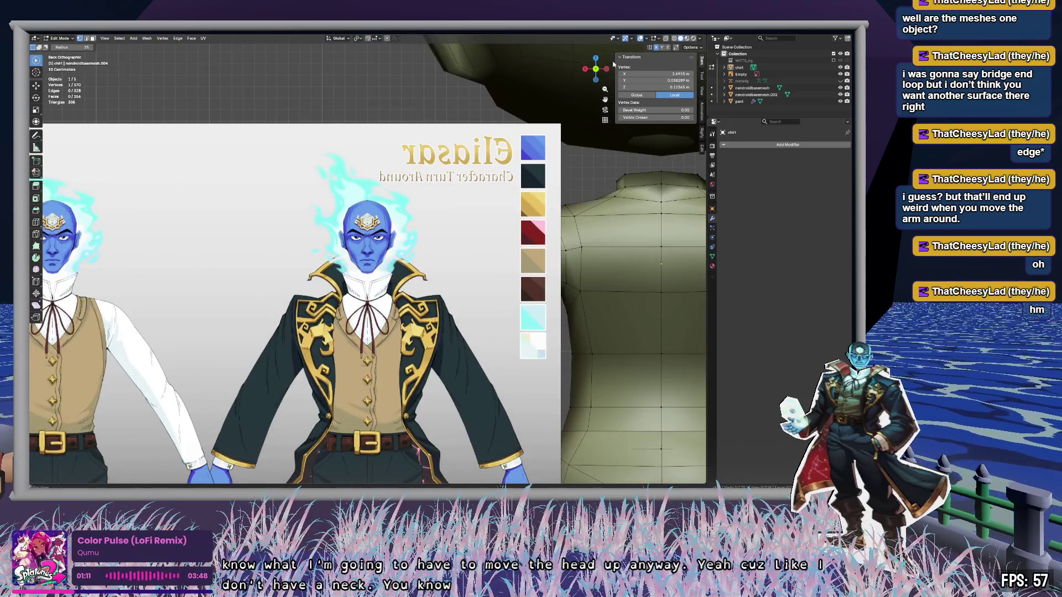
left_click(595, 68)
scroll(394, 292, "up", 8)
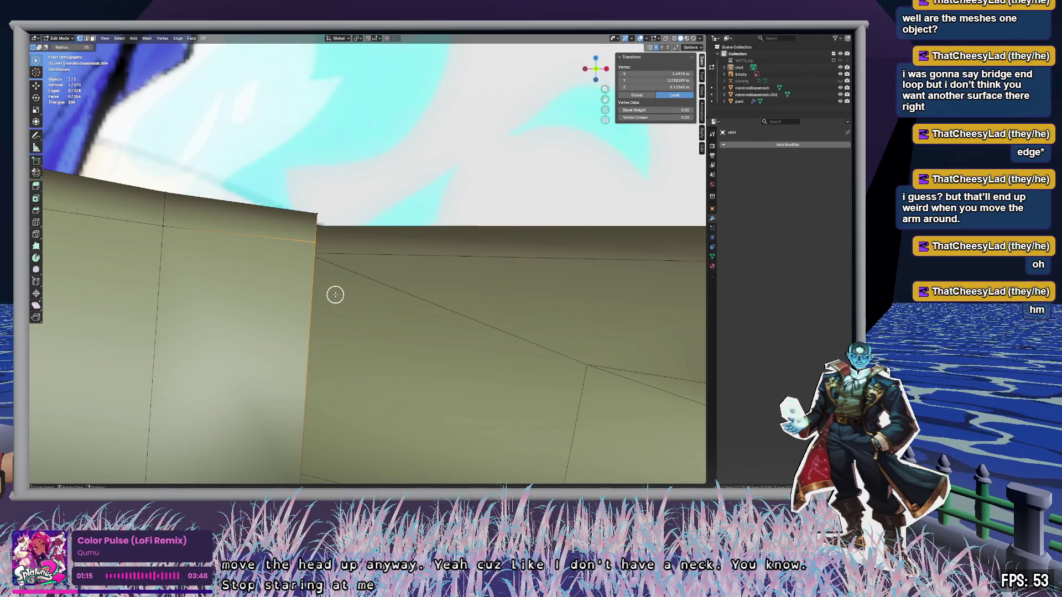
mouse_move(413, 276)
middle_mouse_down()
mouse_move(350, 287)
mouse_move(337, 306)
mouse_move(367, 315)
mouse_move(405, 304)
mouse_move(384, 290)
mouse_move(218, 266)
mouse_move(458, 278)
mouse_move(467, 287)
mouse_move(416, 305)
mouse_move(472, 310)
mouse_move(443, 318)
middle_mouse_up()
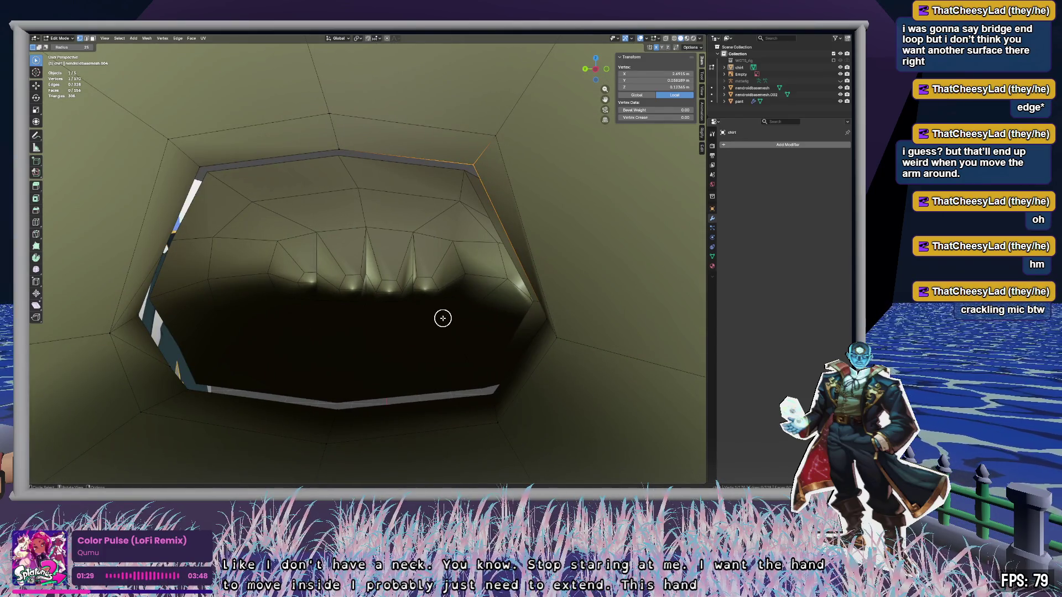
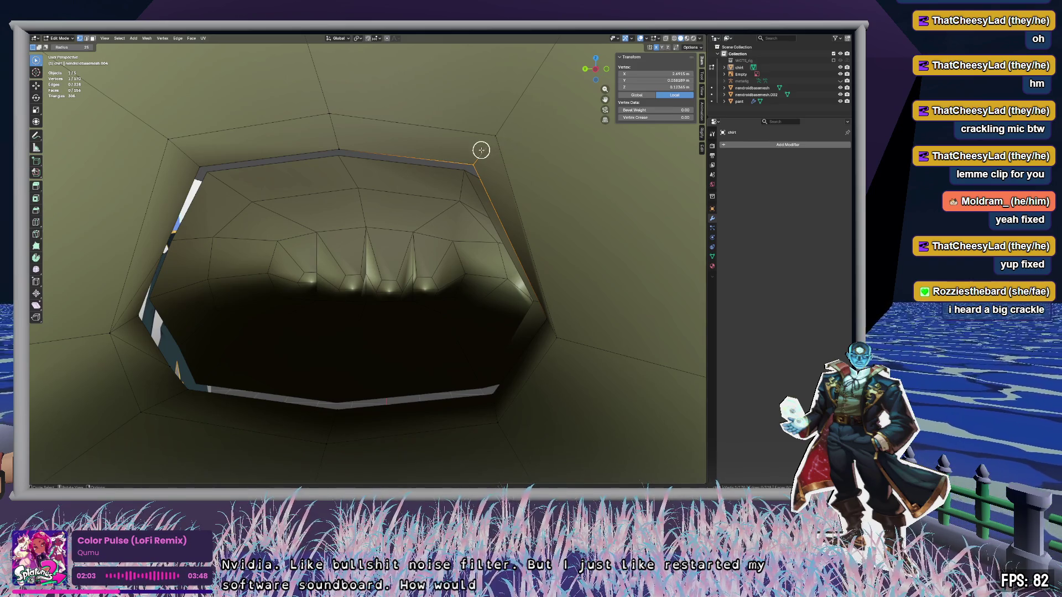
Step: Inspect the shirt sleeve from outside and inside its open end, clearing the vertex selection
mouse_move(481, 150)
middle_mouse_down()
mouse_move(505, 151)
mouse_move(571, 210)
mouse_move(669, 112)
mouse_move(578, 119)
mouse_move(572, 138)
mouse_move(595, 148)
mouse_move(451, 180)
mouse_move(459, 166)
mouse_move(498, 164)
mouse_move(489, 178)
mouse_move(521, 190)
mouse_move(606, 193)
mouse_move(582, 205)
middle_mouse_up()
left_click(410, 177)
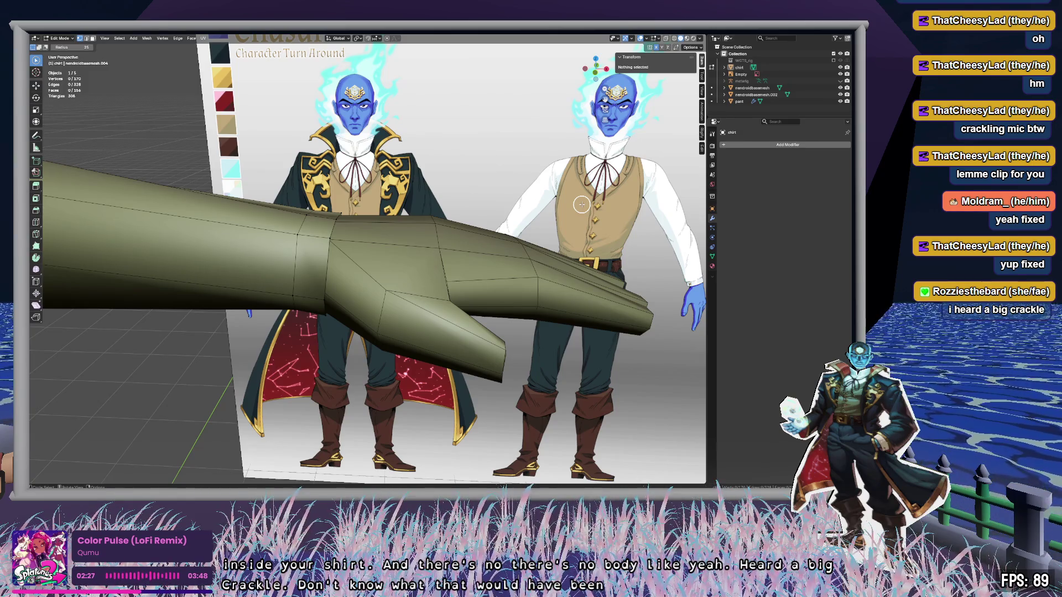
scroll(401, 259, "up", 6)
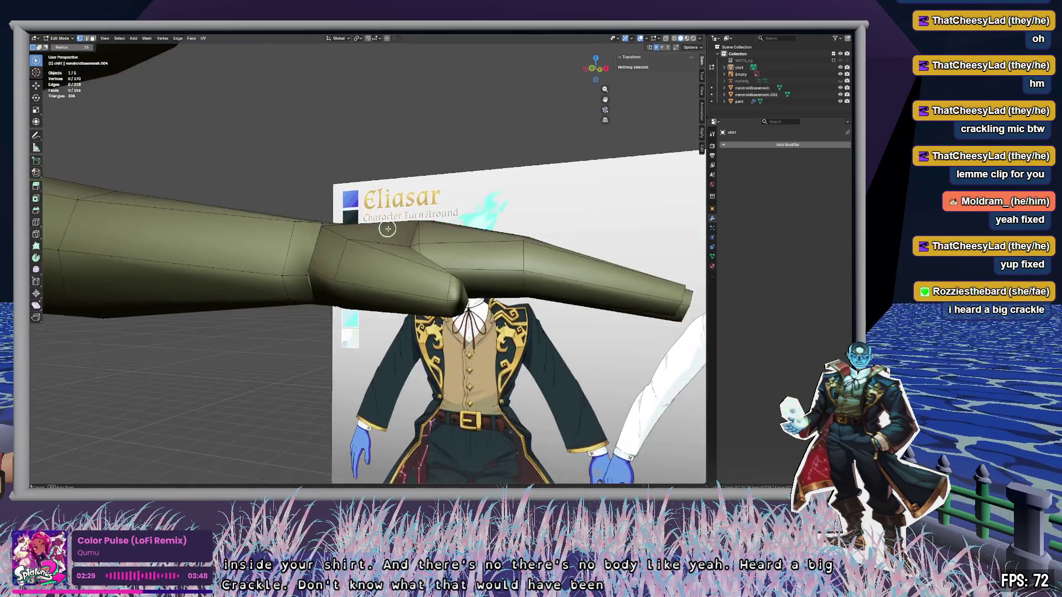
mouse_move(382, 230)
middle_mouse_down()
mouse_move(400, 211)
mouse_move(476, 223)
middle_mouse_up()
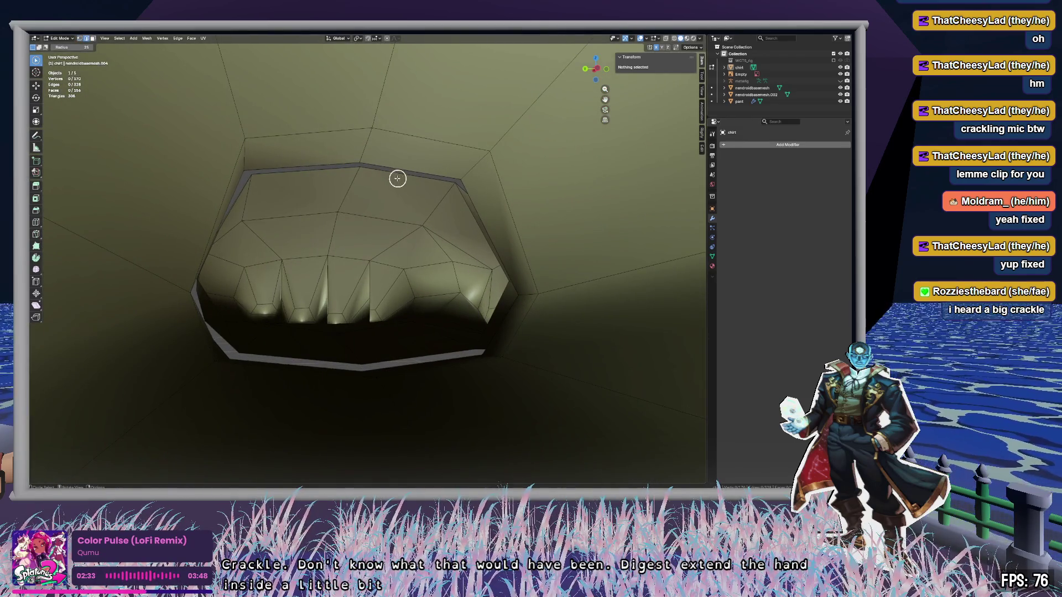
Step: Switch to editing the nendroidbasemesh body and select the edge loop at its arm opening
key("Tab")
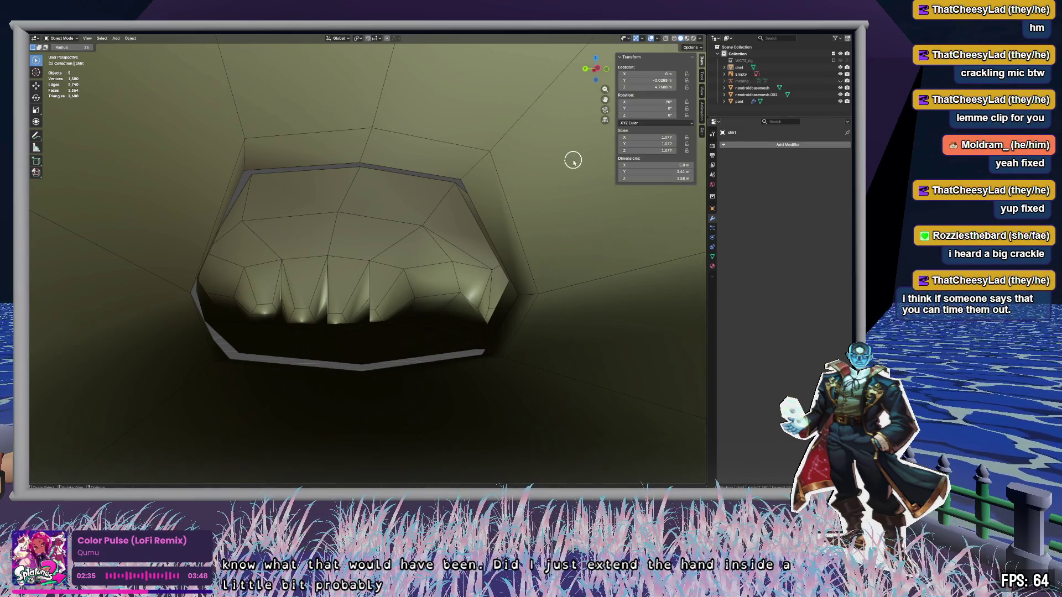
left_click(744, 89)
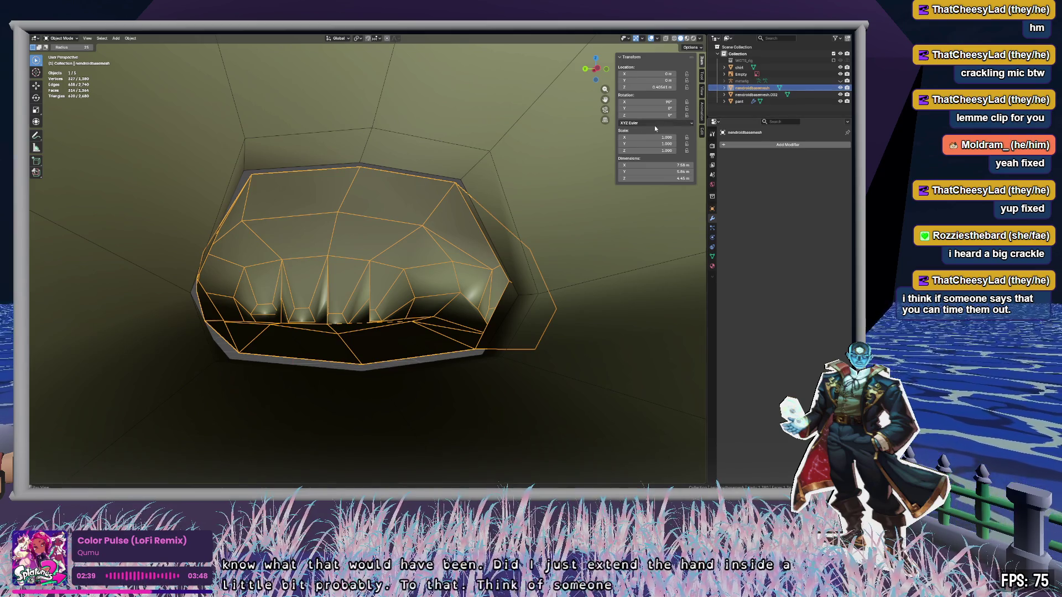
left_click(414, 182)
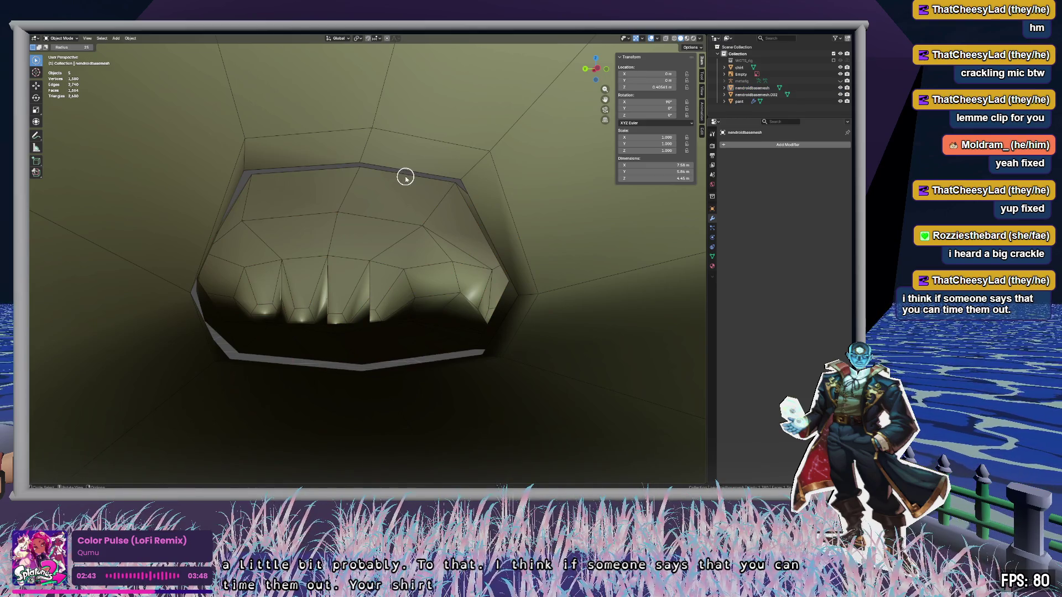
key("Tab")
left_click(406, 177)
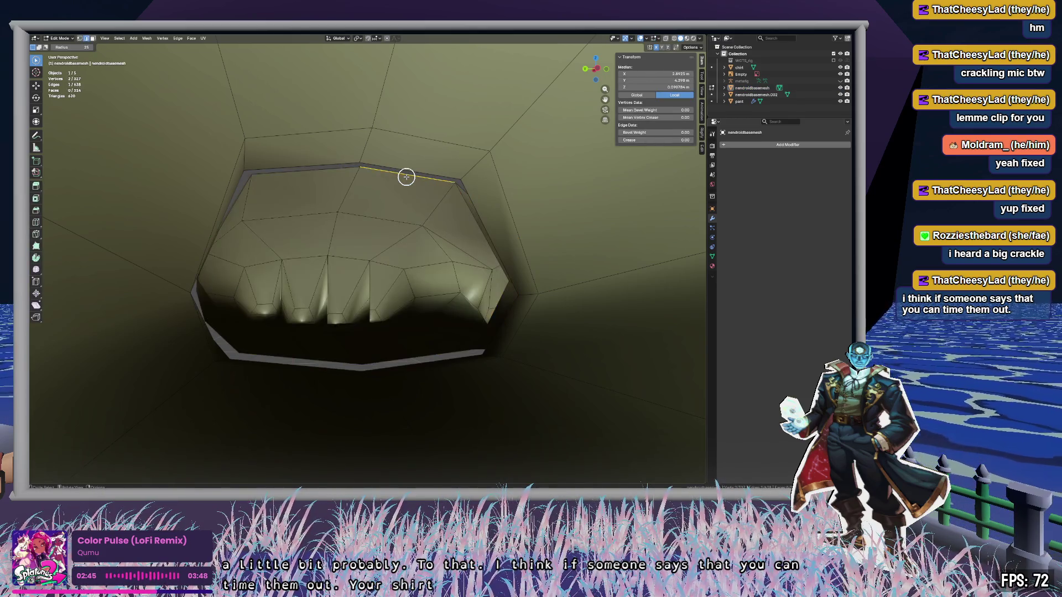
left_click(406, 177, "alt")
mouse_move(406, 176)
middle_mouse_down()
mouse_move(364, 181)
mouse_move(331, 209)
middle_mouse_up()
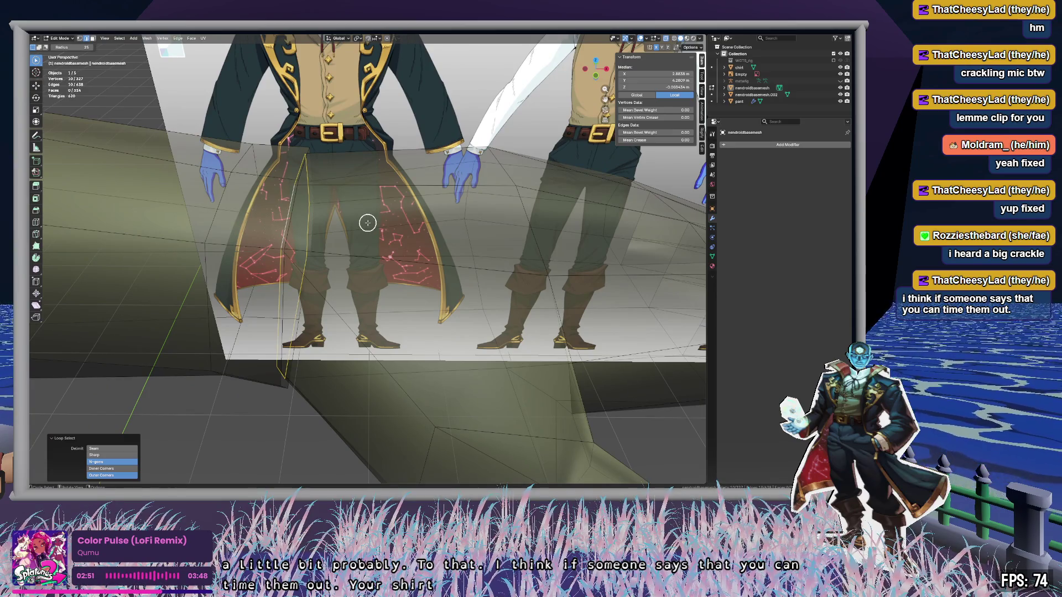
Step: Extrude the arm-end loop to lengthen the arm and scale the new ring to 0.9636
key("g")
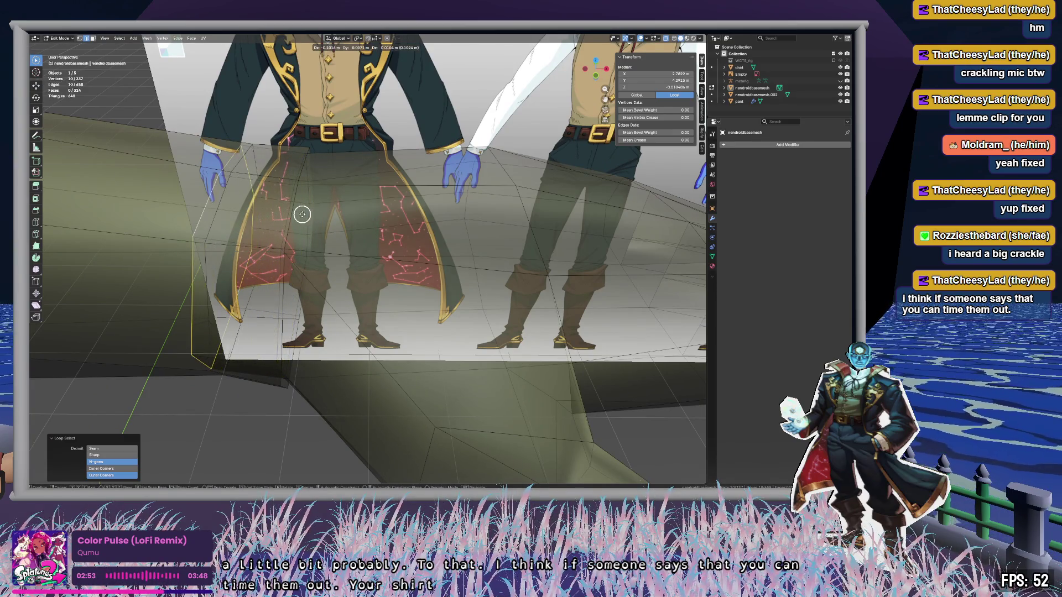
left_click(301, 216)
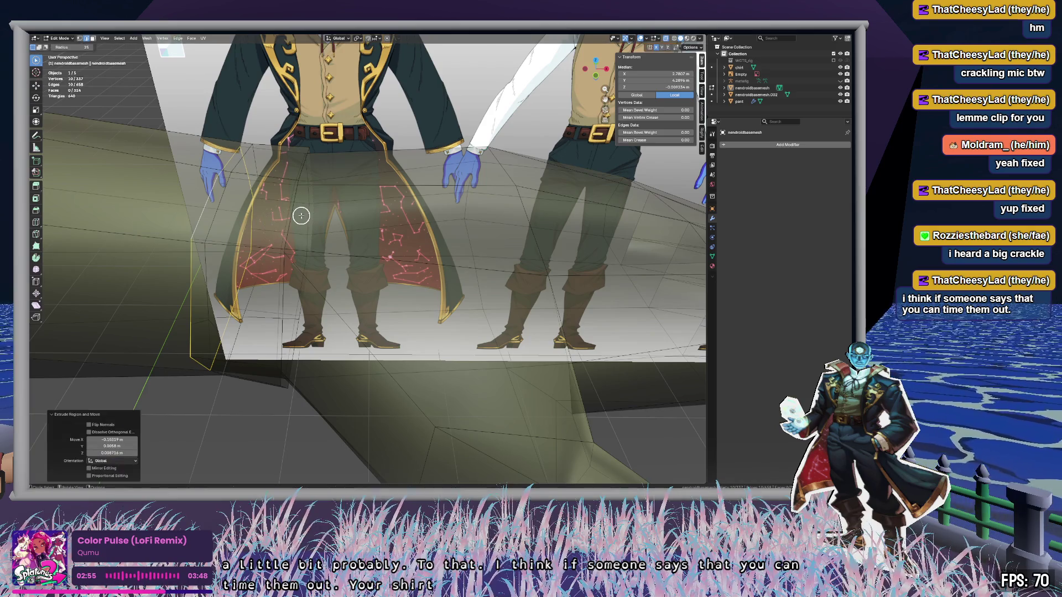
left_click(576, 74)
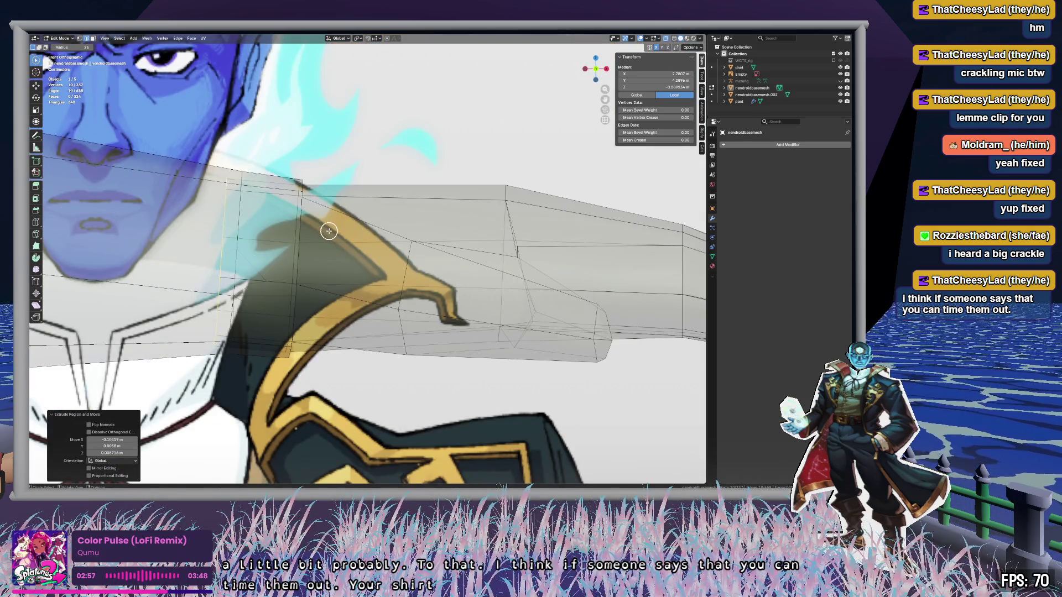
key("s")
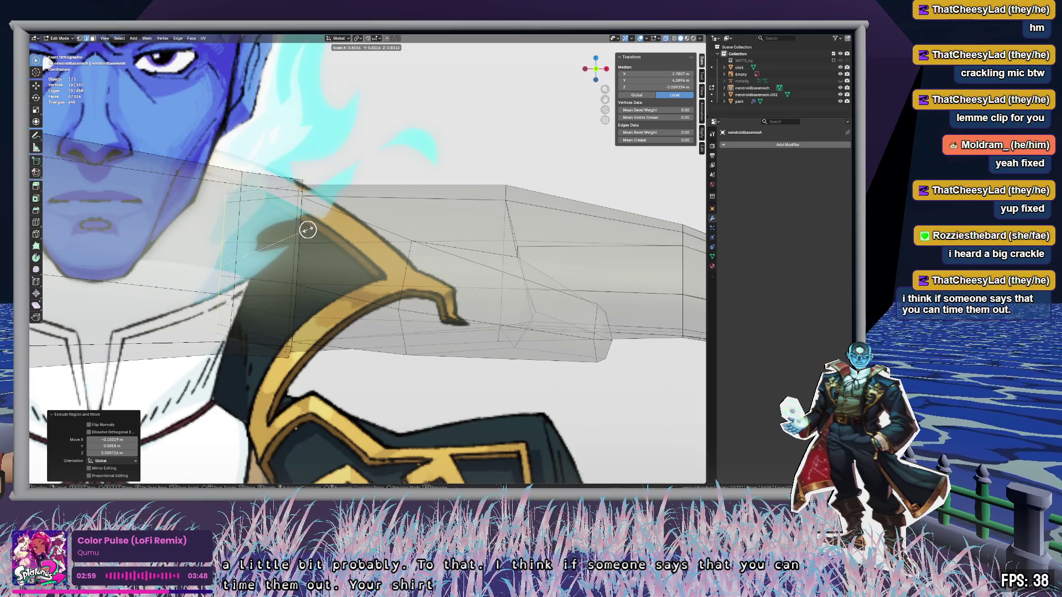
left_click(308, 230)
key("alt+a")
key("c")
mouse_move(352, 159)
middle_mouse_down()
mouse_move(315, 176)
mouse_move(130, 164)
mouse_move(223, 183)
mouse_move(240, 168)
mouse_move(391, 205)
mouse_move(417, 188)
mouse_move(434, 227)
mouse_move(403, 235)
mouse_move(387, 215)
mouse_move(422, 204)
mouse_move(401, 207)
middle_mouse_up()
Step: Switch to editing the shirt and move the first sleeve-cuff vertex into place around the arm
key("Tab")
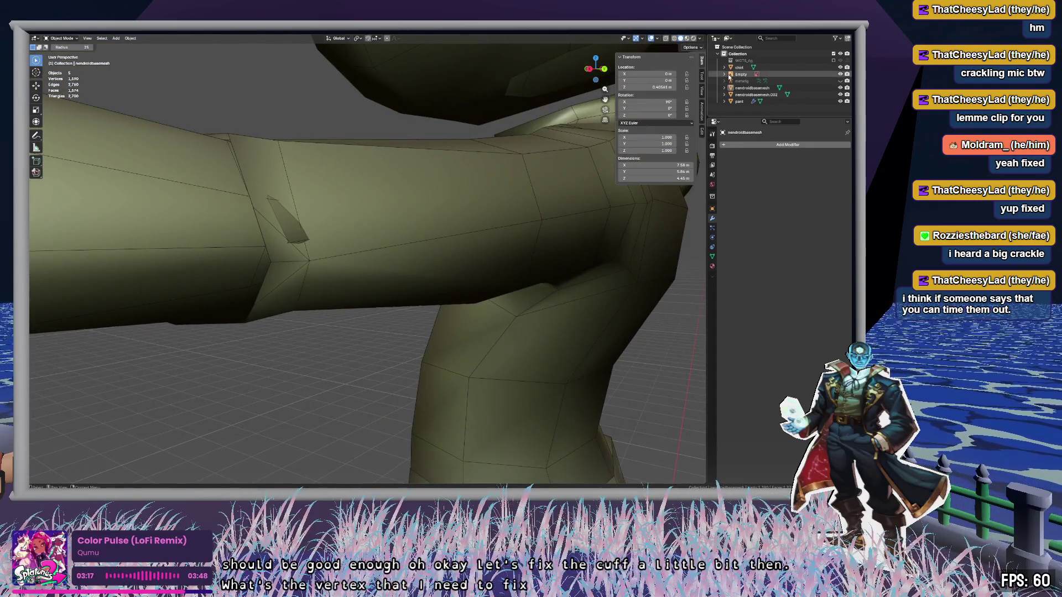
left_click(343, 255)
key("Tab")
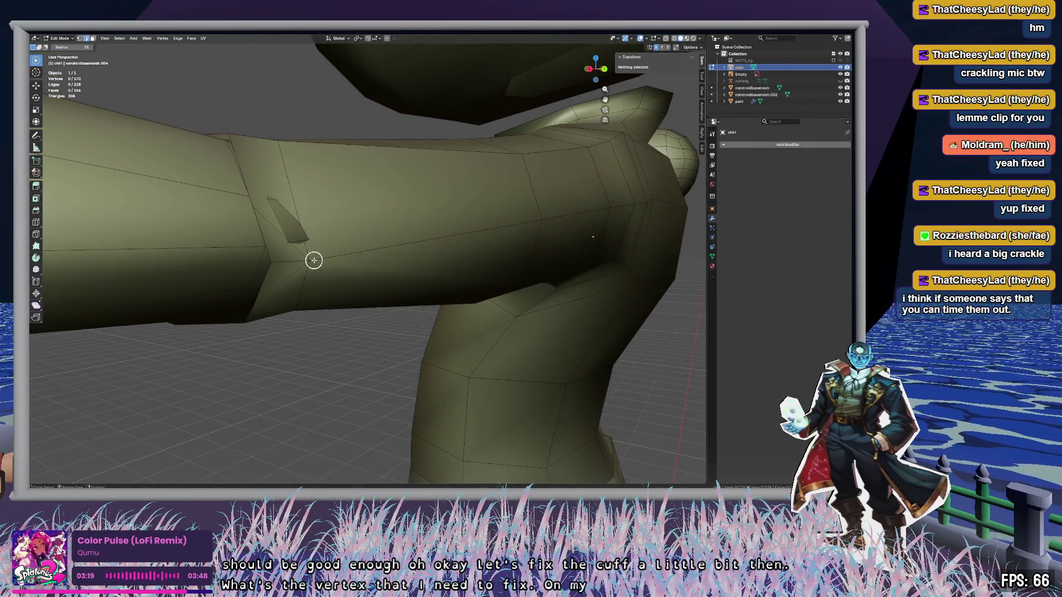
left_click(311, 260)
mouse_move(368, 258)
middle_mouse_down()
mouse_move(396, 261)
mouse_move(387, 266)
middle_mouse_up()
key("g")
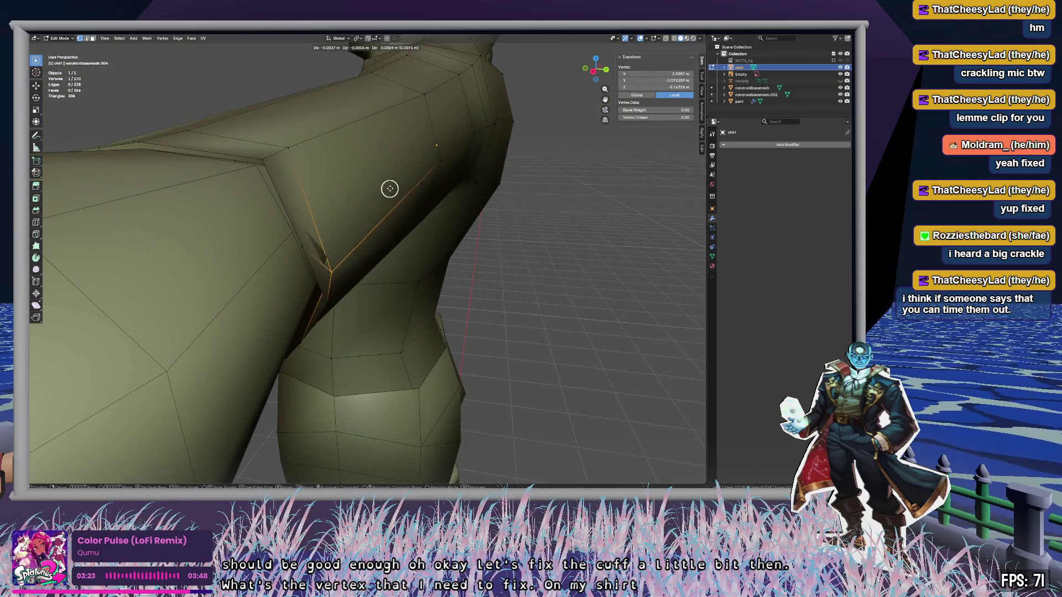
left_click(392, 170)
mouse_move(393, 268)
middle_mouse_down()
mouse_move(393, 246)
mouse_move(372, 244)
mouse_move(361, 267)
mouse_move(400, 294)
mouse_move(412, 268)
mouse_move(387, 232)
mouse_move(403, 220)
mouse_move(421, 228)
middle_mouse_up()
key("g")
left_click(418, 292)
mouse_move(418, 244)
middle_mouse_down()
mouse_move(329, 267)
mouse_move(375, 272)
mouse_move(348, 265)
mouse_move(393, 256)
mouse_move(404, 265)
middle_mouse_up()
Step: Reposition two more cuff vertices, including the cuff corner, so the cuff fits the arm
left_click(330, 272)
key("g")
left_click(321, 266)
left_click(339, 242)
key("g")
left_click(347, 235)
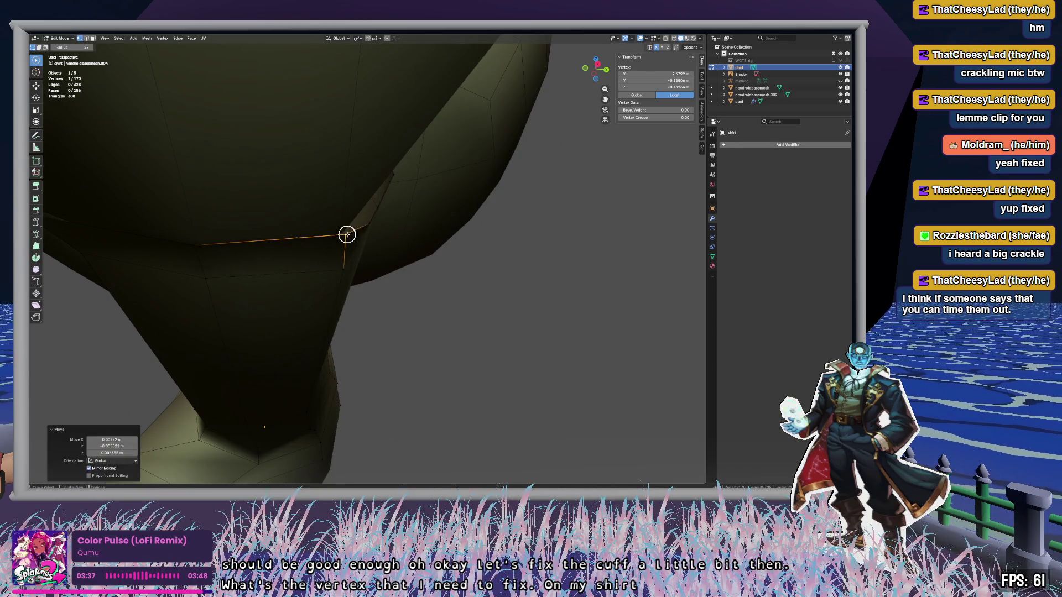
key("g")
left_click(366, 217)
mouse_move(398, 232)
middle_mouse_down()
mouse_move(346, 258)
mouse_move(365, 273)
mouse_move(389, 268)
mouse_move(325, 290)
mouse_move(367, 268)
middle_mouse_up()
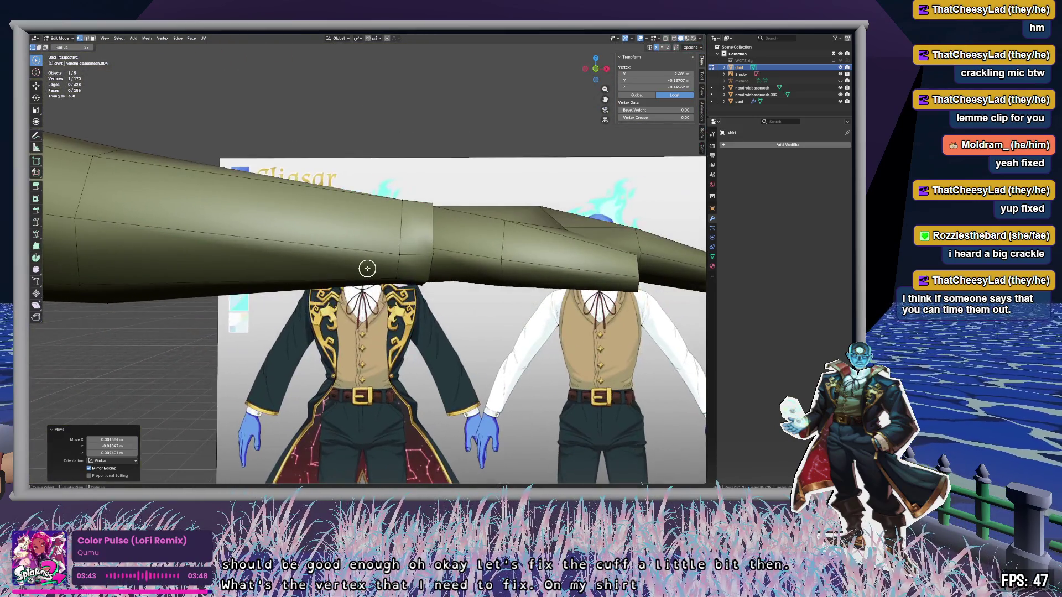
Step: Clear the selection and box-select the four vertices around the shirt's neck opening
scroll(335, 269, "down", 2)
mouse_move(154, 262)
middle_mouse_down()
mouse_move(321, 190)
mouse_move(380, 273)
middle_mouse_up()
middle_click_drag(595, 287, 463, 280)
scroll(462, 280, "down", 6)
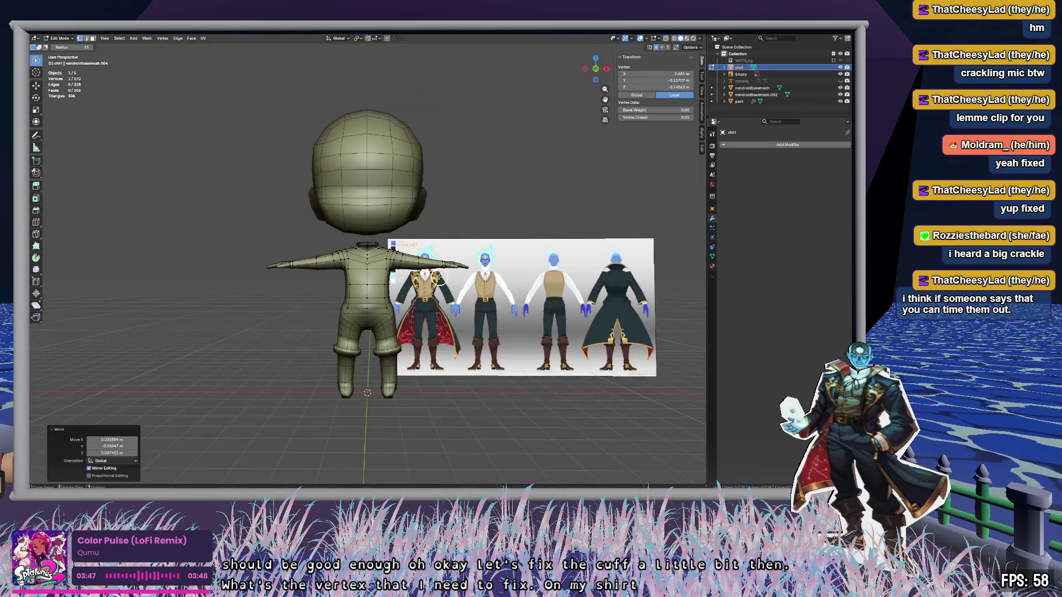
scroll(404, 276, "up", 5)
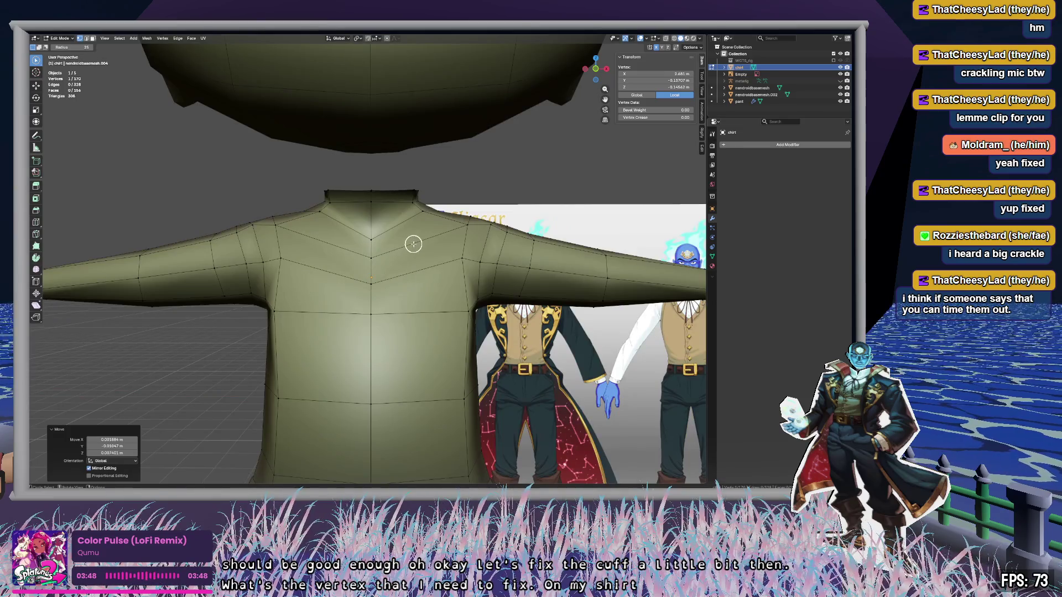
left_click(421, 266)
mouse_move(534, 194)
middle_mouse_down()
mouse_move(434, 210)
mouse_move(229, 200)
middle_mouse_up()
left_click_drag(326, 190, 367, 187)
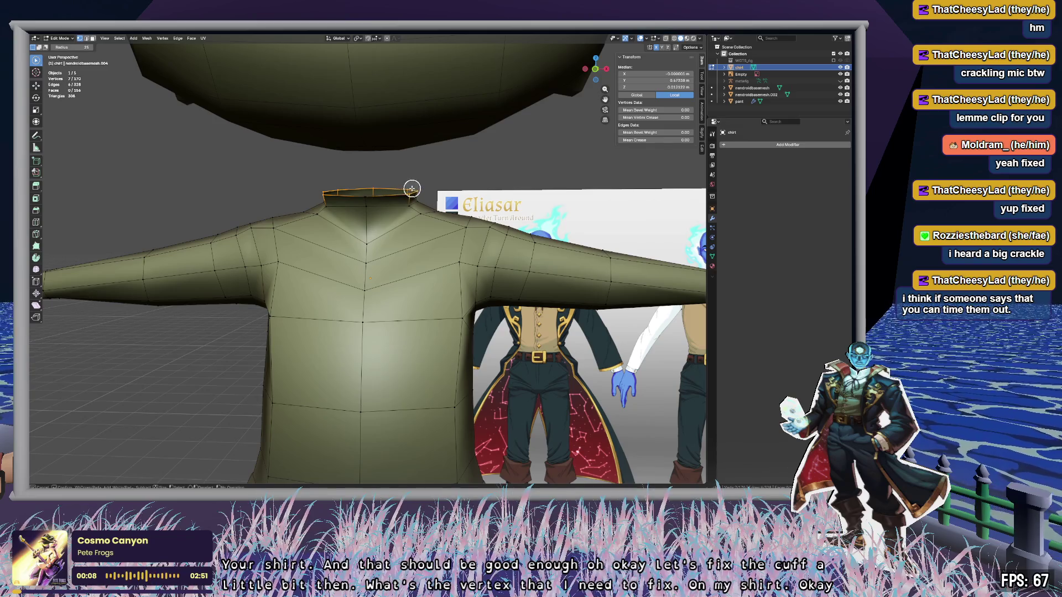
Step: Extrude the neck ring upward and scale it by 1.264 to flare the collar top, then deselect
key("e")
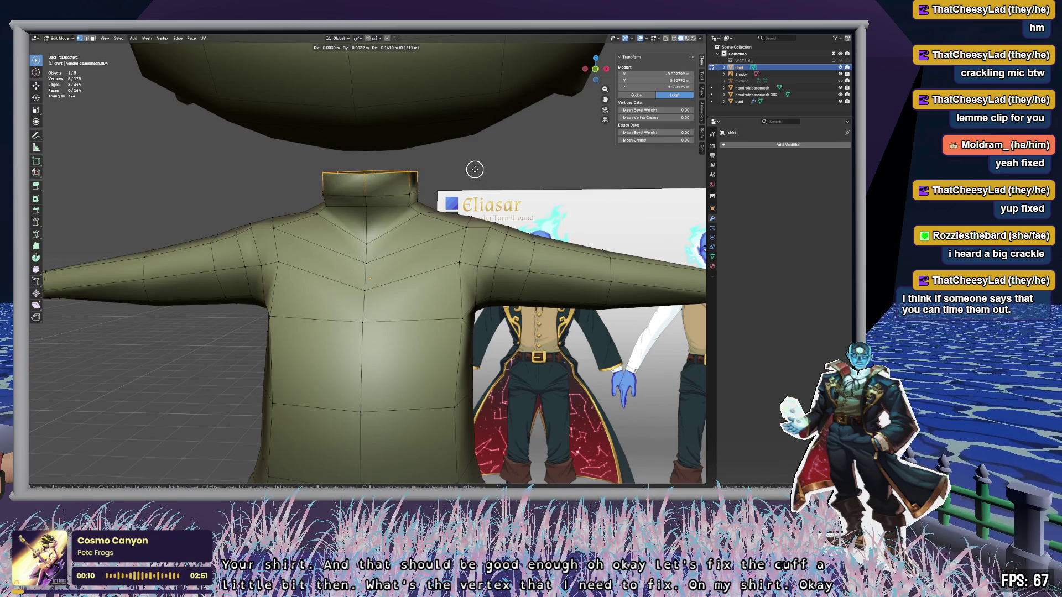
left_click(472, 172)
key("s")
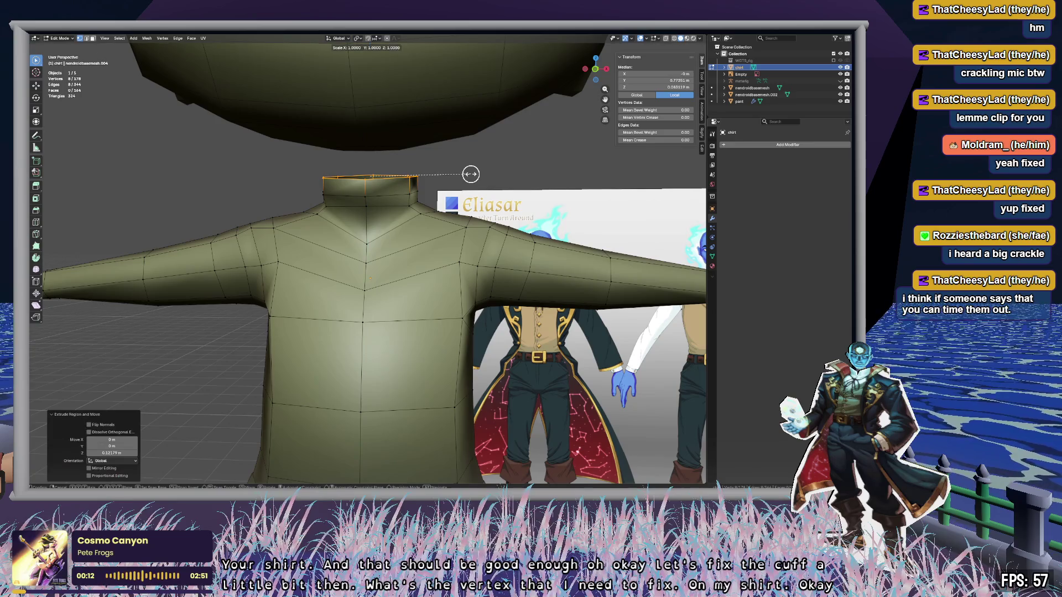
left_click(497, 167)
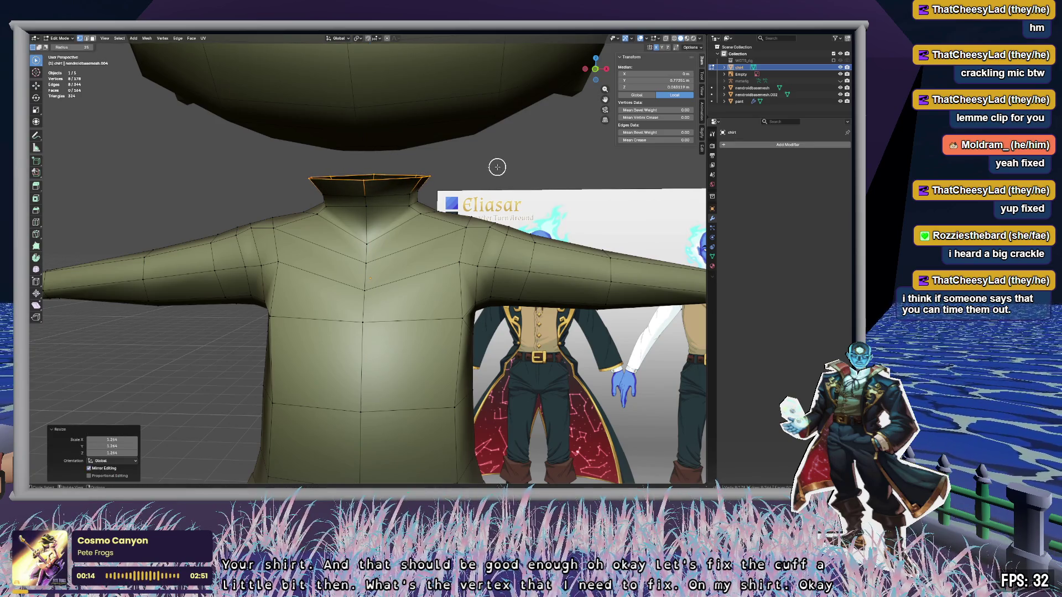
left_click(500, 162)
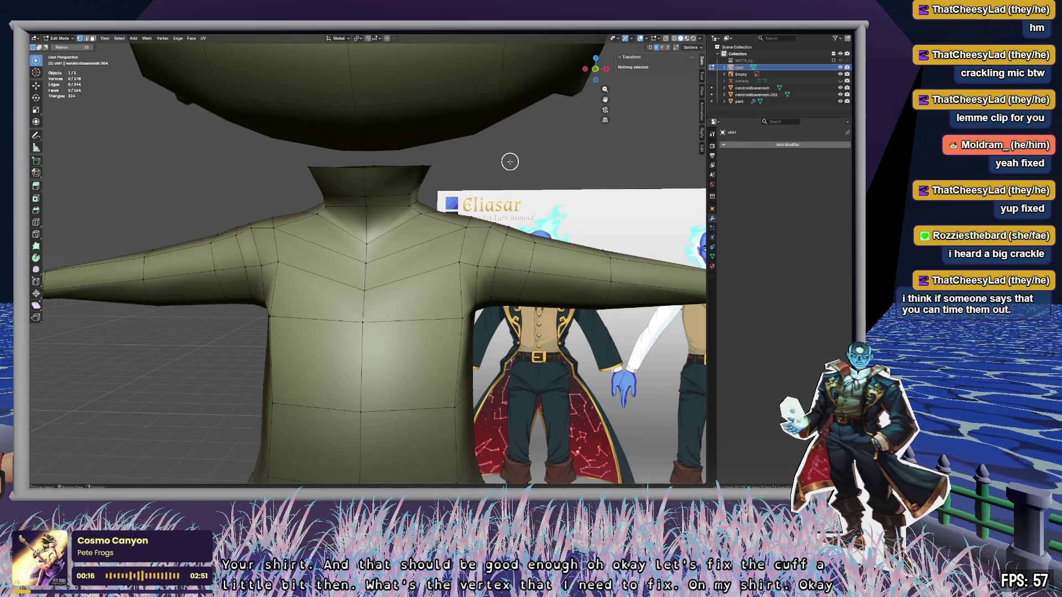
mouse_move(507, 164)
middle_mouse_down()
mouse_move(576, 168)
mouse_move(539, 166)
mouse_move(503, 218)
mouse_move(443, 247)
middle_mouse_up()
scroll(566, 192, "up", 5)
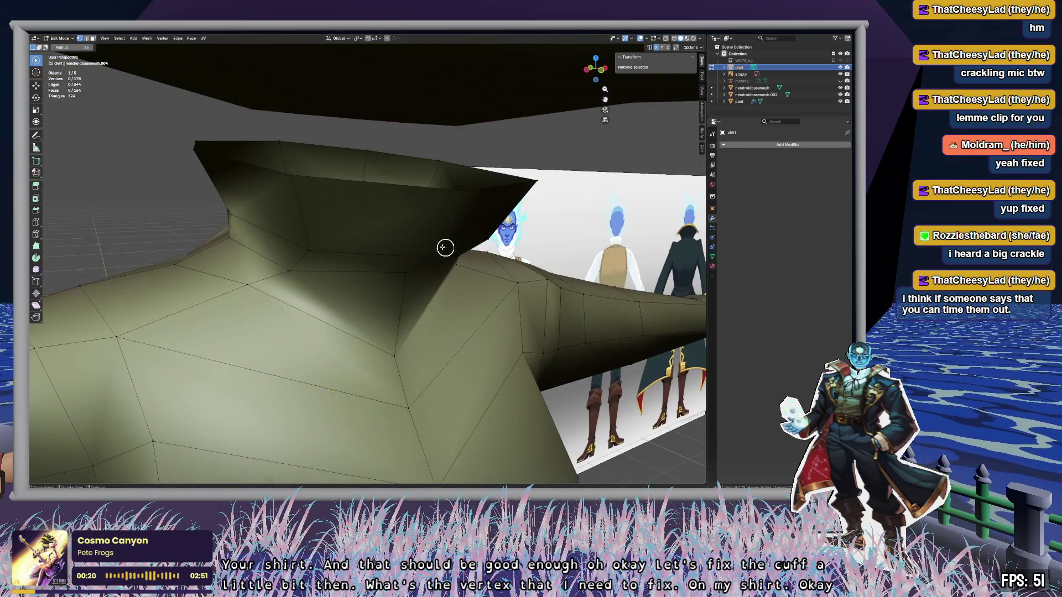
Step: In Left Orthographic view, move three sleeve-cuff vertices to smooth the cuff outline
left_click(430, 258)
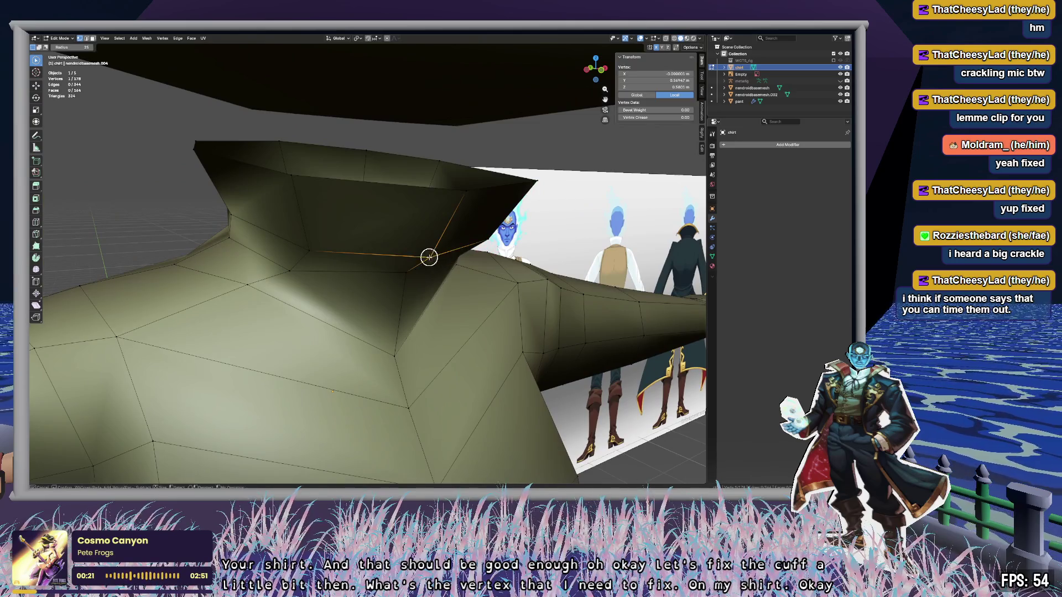
left_click(588, 70)
key("g")
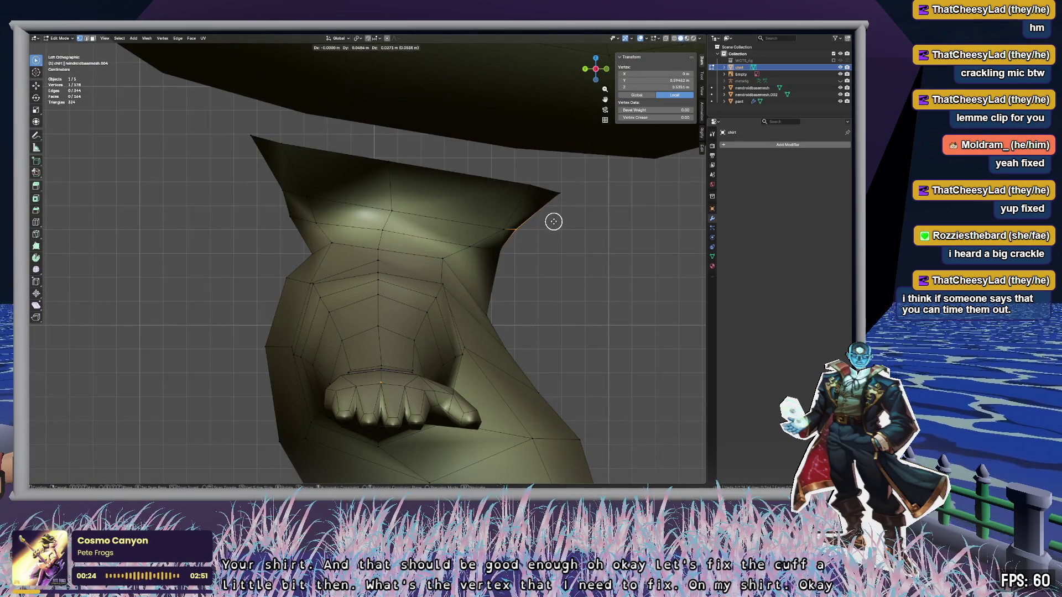
left_click(529, 223)
left_click(288, 220)
key("g")
left_click(298, 218)
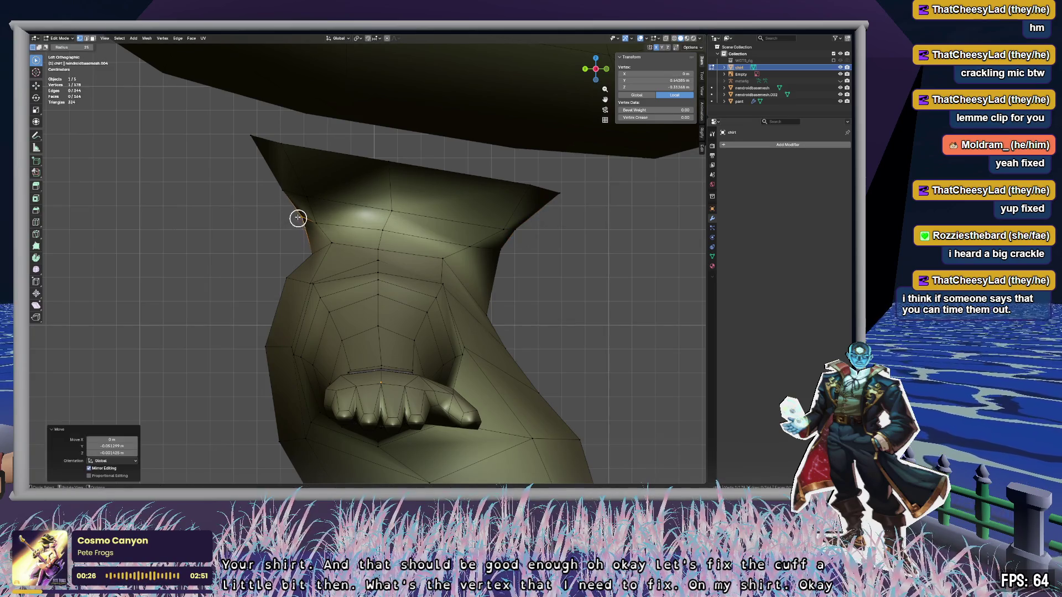
left_click(313, 221)
key("g")
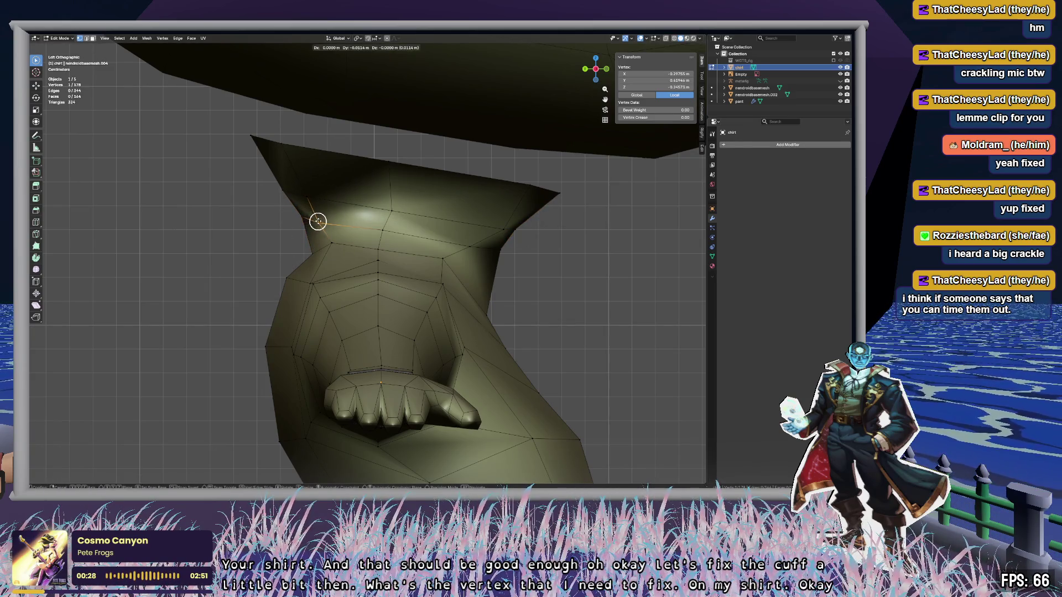
left_click(309, 207)
mouse_move(535, 246)
middle_mouse_down()
mouse_move(441, 251)
mouse_move(536, 261)
mouse_move(510, 267)
middle_mouse_up()
Step: Move a vertex at the base of the neck in side view, then select a collar top-edge vertex
left_click(337, 264)
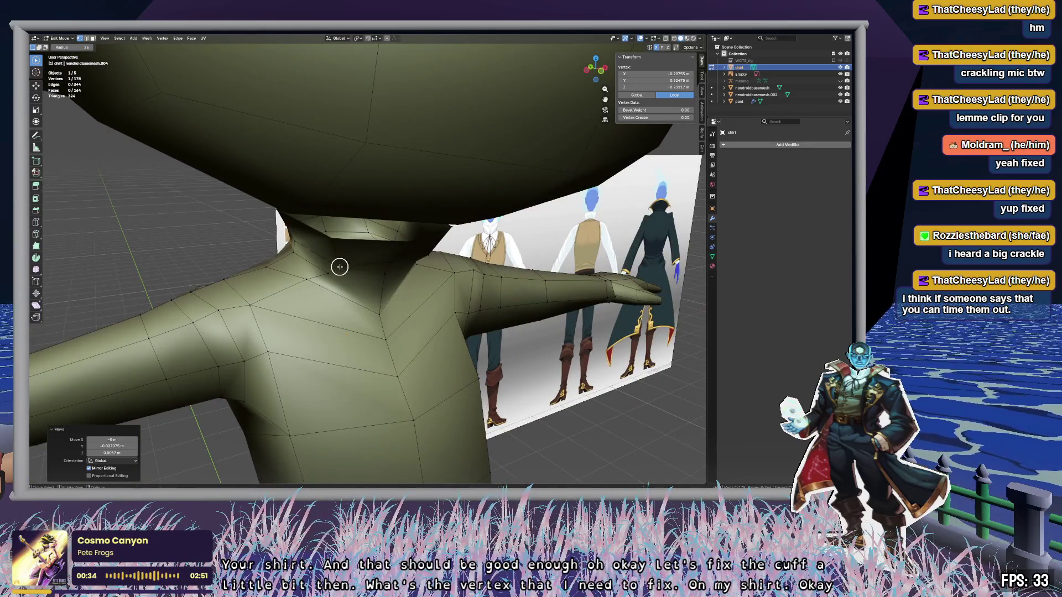
mouse_move(337, 265)
middle_mouse_down()
mouse_move(462, 277)
mouse_move(498, 260)
middle_mouse_up()
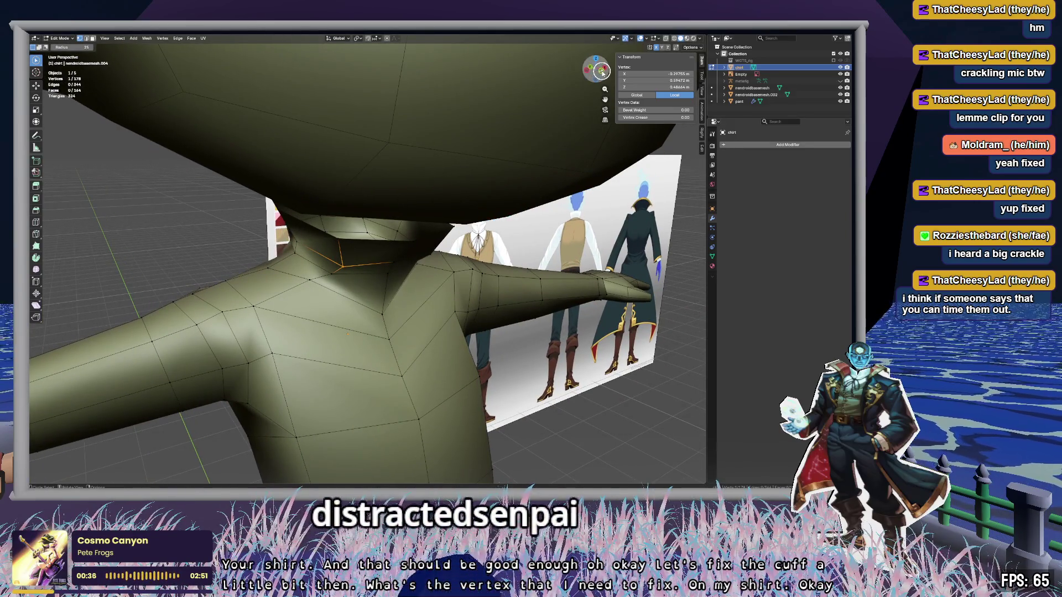
left_click(588, 71)
key("g")
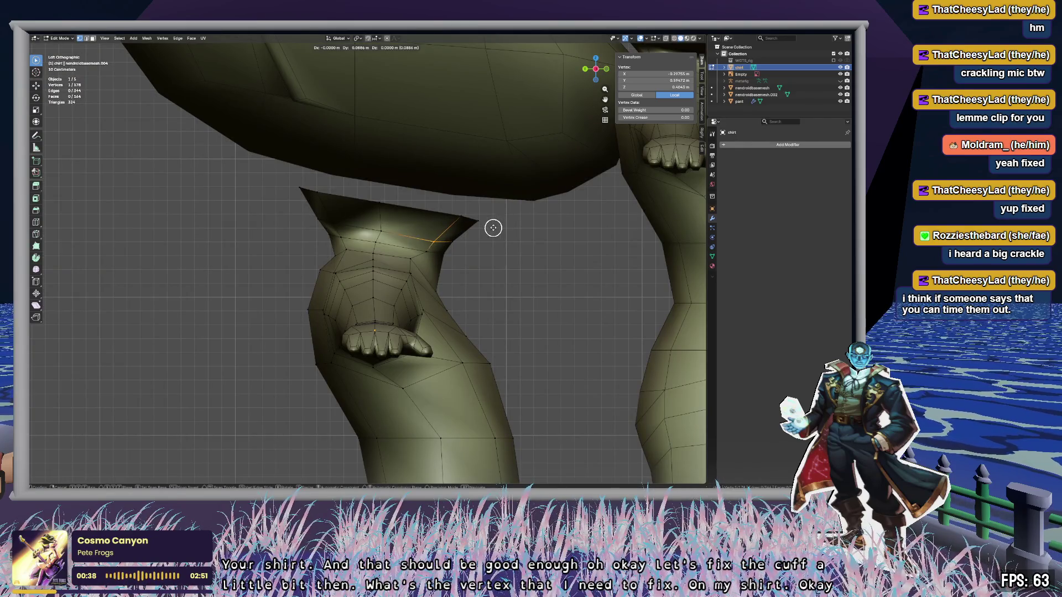
left_click(496, 224)
left_click(541, 240)
mouse_move(541, 239)
middle_mouse_down()
mouse_move(538, 249)
mouse_move(415, 251)
mouse_move(459, 243)
mouse_move(486, 222)
middle_mouse_up()
scroll(459, 244, "down", 5)
scroll(485, 222, "up", 5)
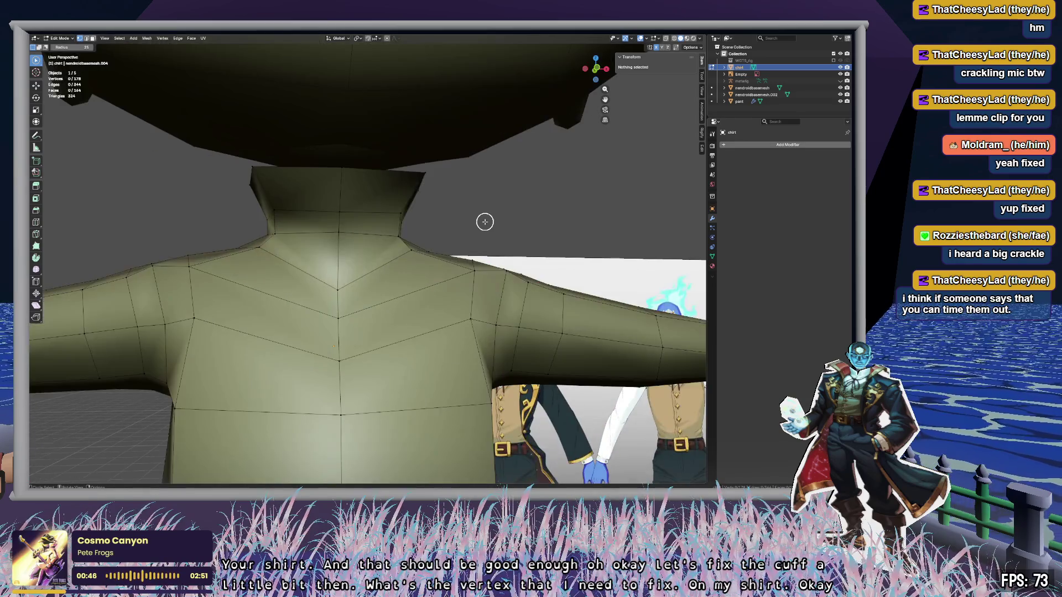
scroll(443, 200, "up", 4)
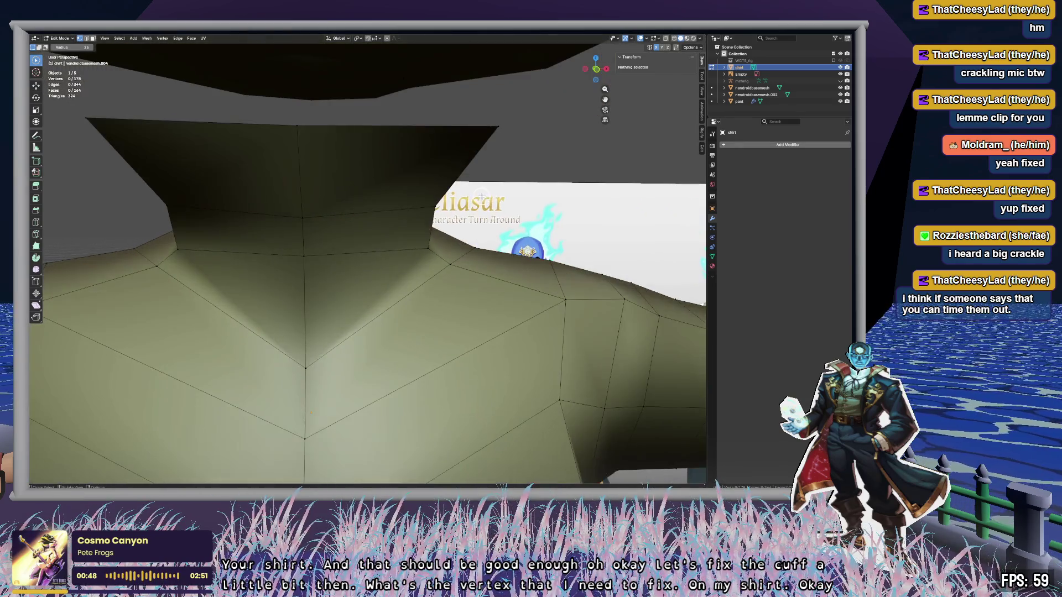
mouse_move(465, 182)
middle_mouse_down()
mouse_move(474, 214)
mouse_move(446, 206)
middle_mouse_up()
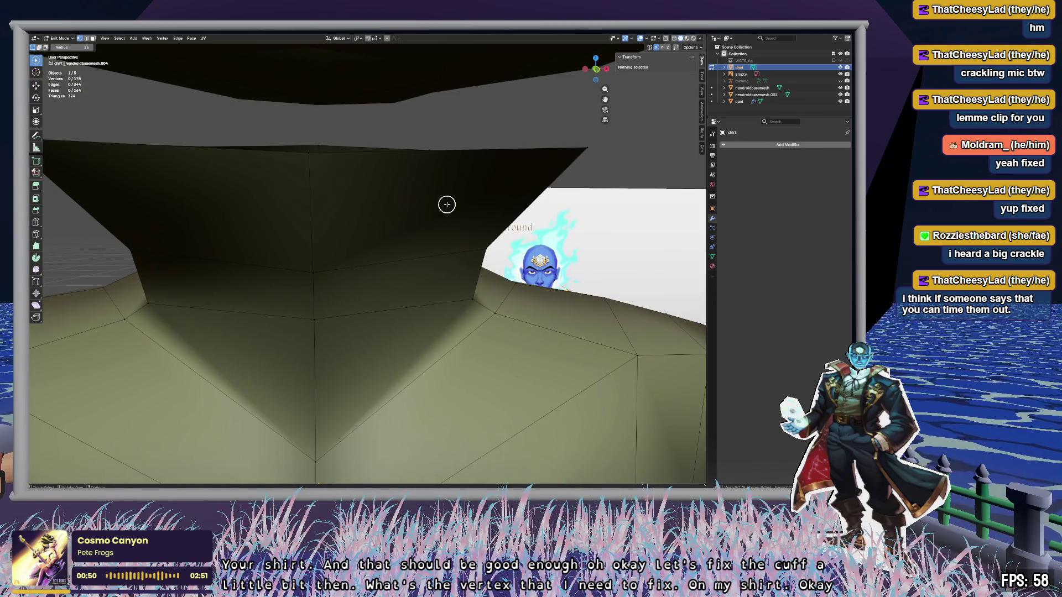
left_click(307, 160)
middle_click_drag(366, 209, 140, 150)
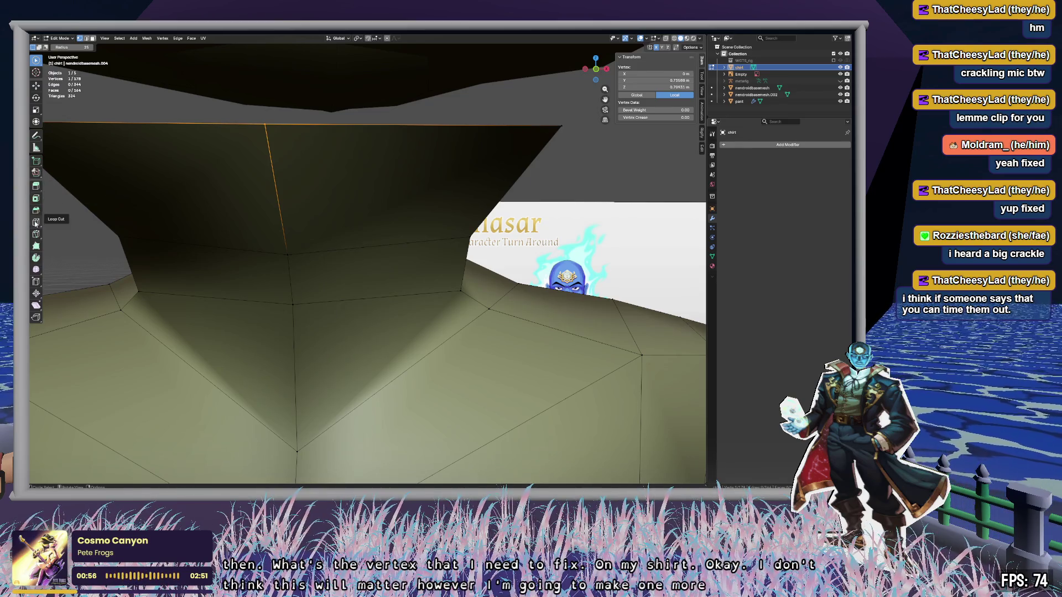
Step: Knife-cut an edge from the lower collar vertex up to the rim, undoing a stray second cut
left_click(36, 234)
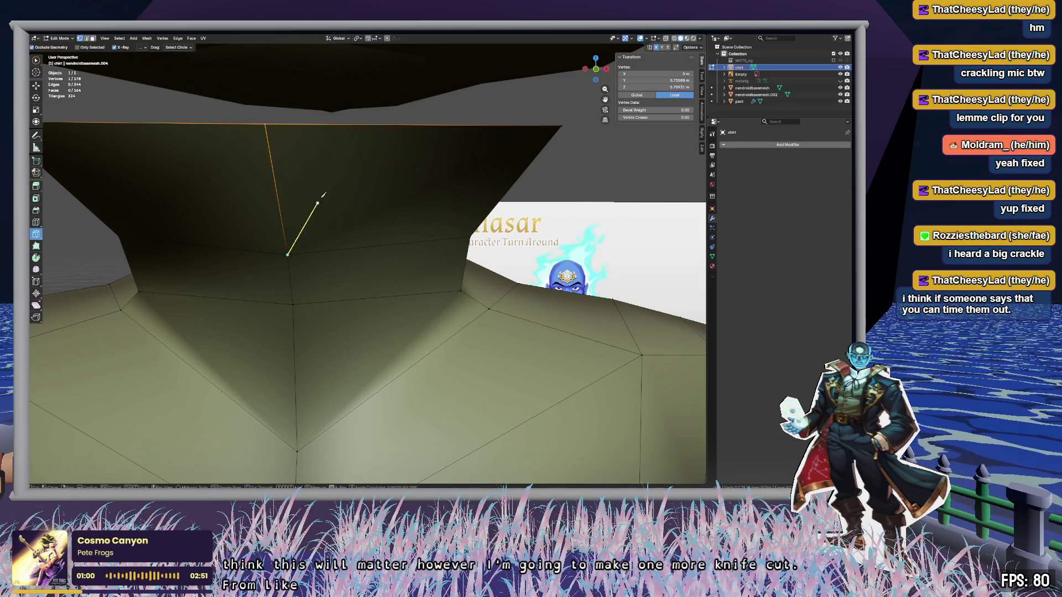
left_click(337, 124)
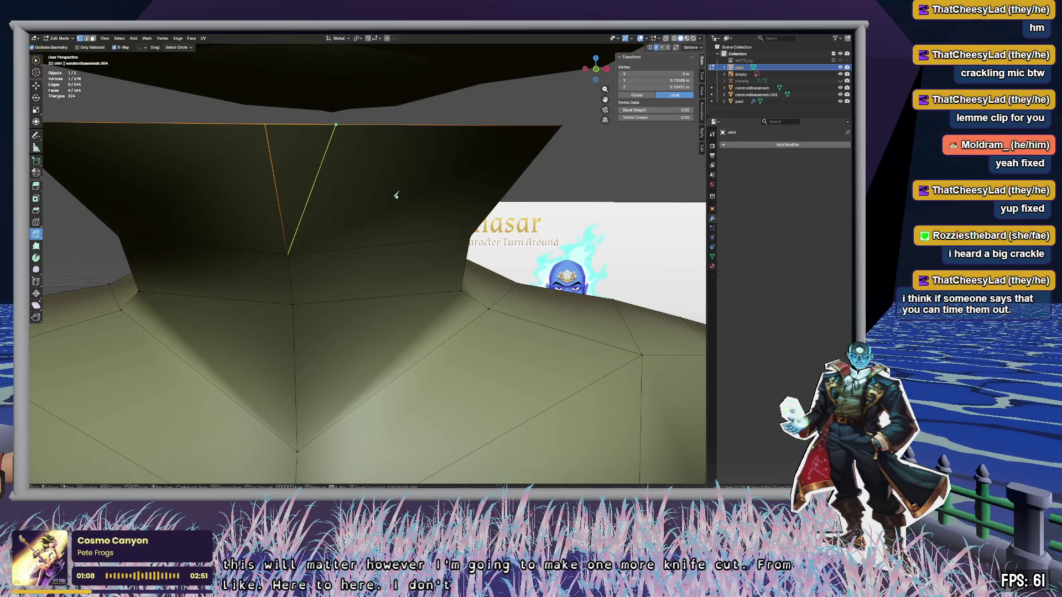
key("Return")
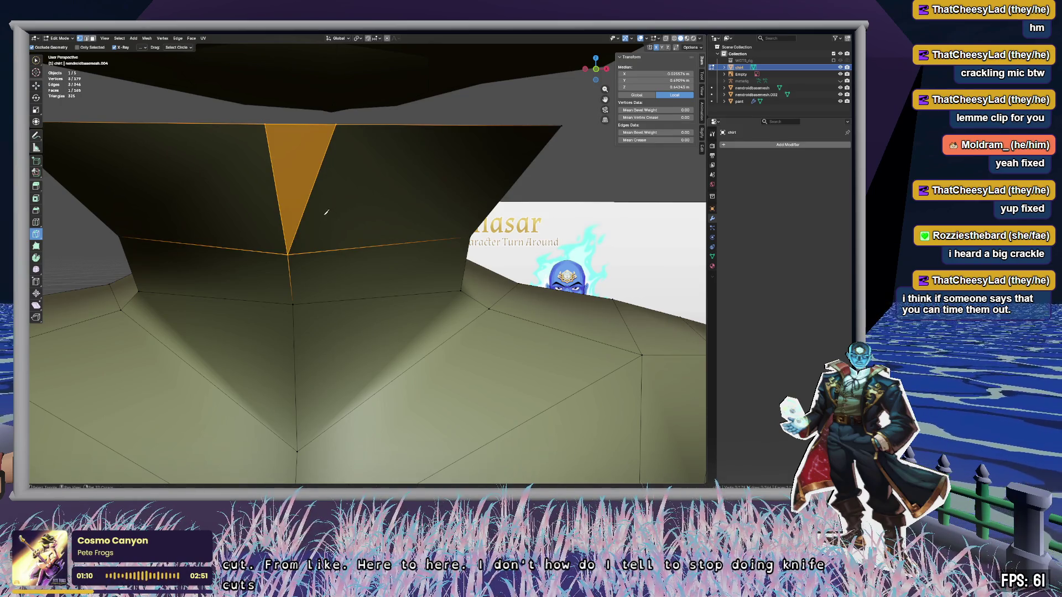
mouse_move(326, 211)
middle_mouse_down()
mouse_move(386, 214)
mouse_move(354, 219)
middle_mouse_up()
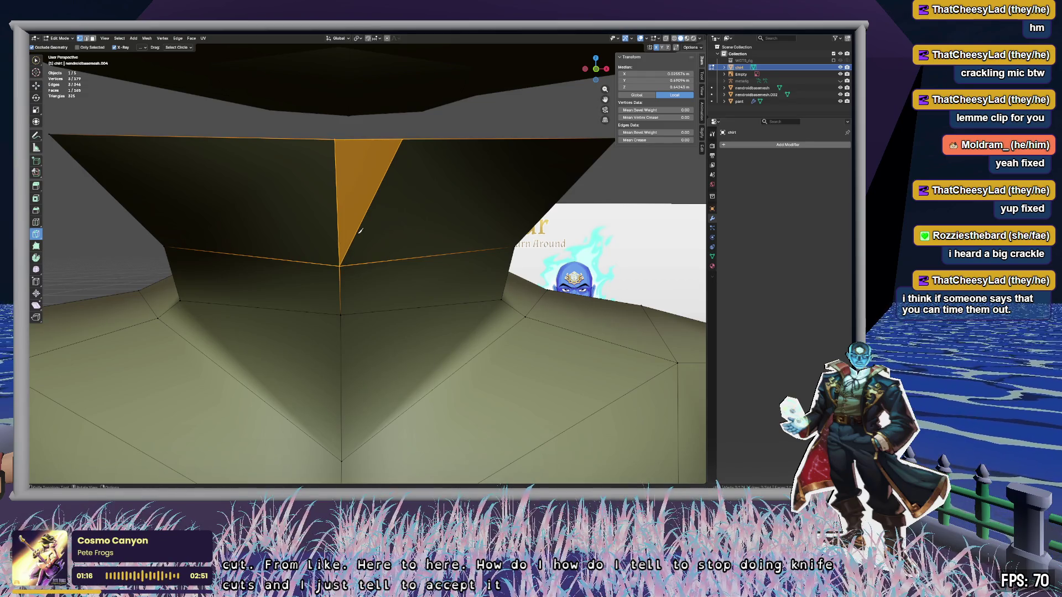
mouse_move(427, 163)
middle_mouse_down()
mouse_move(384, 193)
mouse_move(340, 314)
middle_mouse_up()
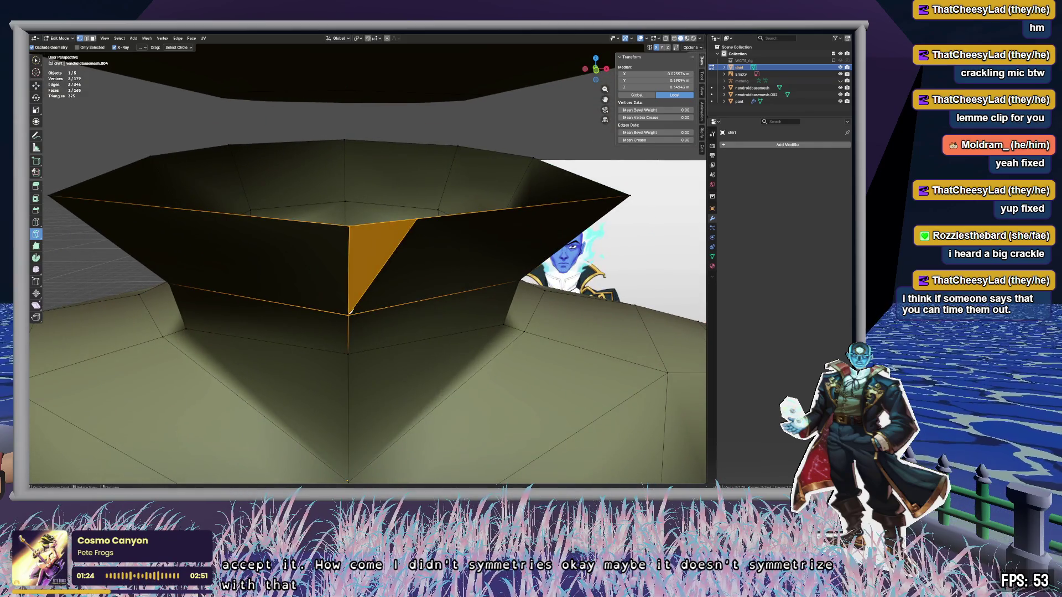
left_click(348, 315)
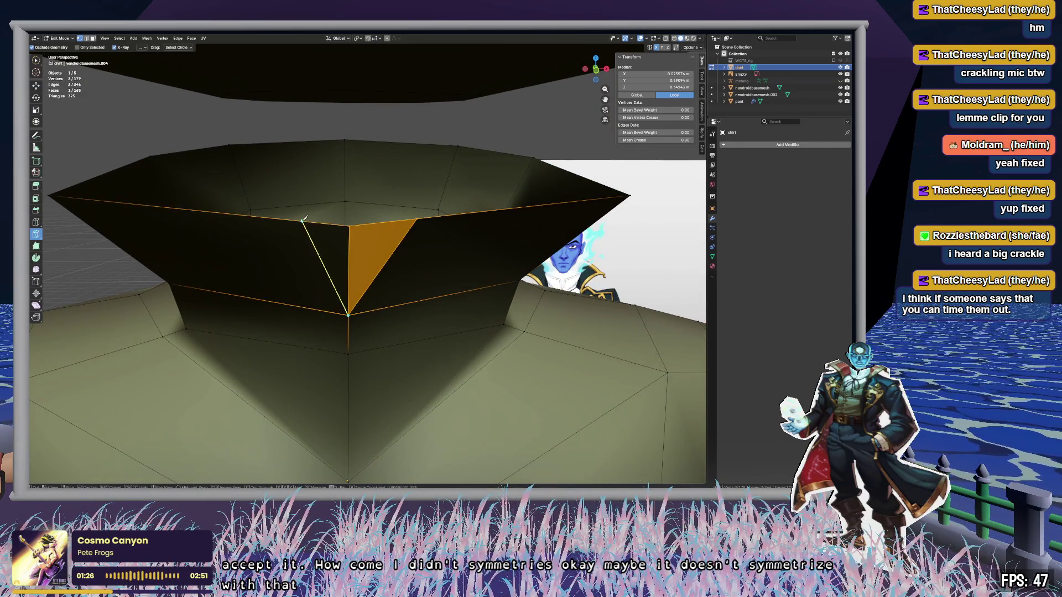
key("ctrl")
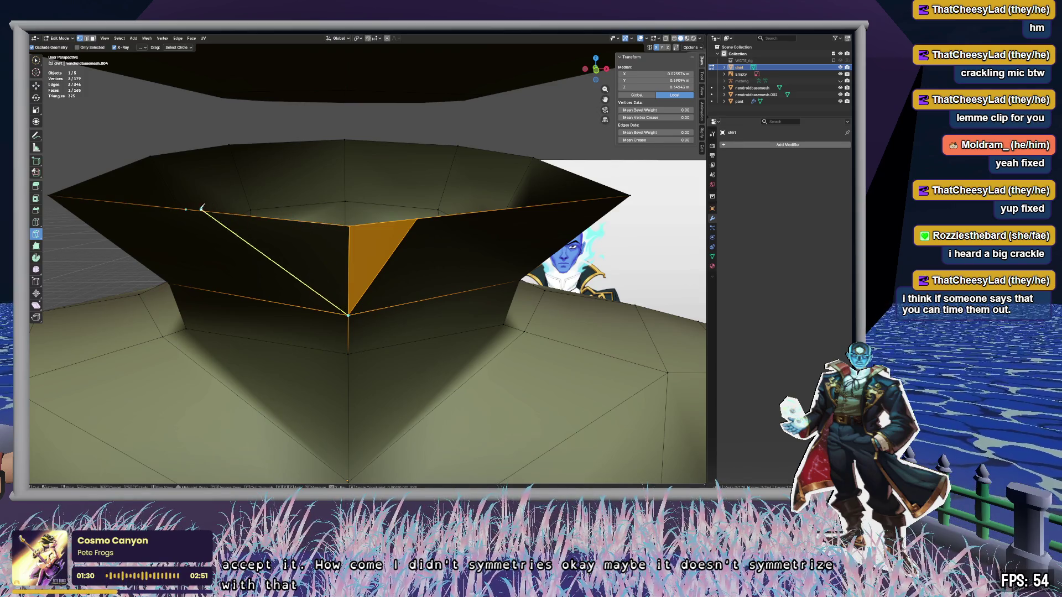
left_click(215, 212)
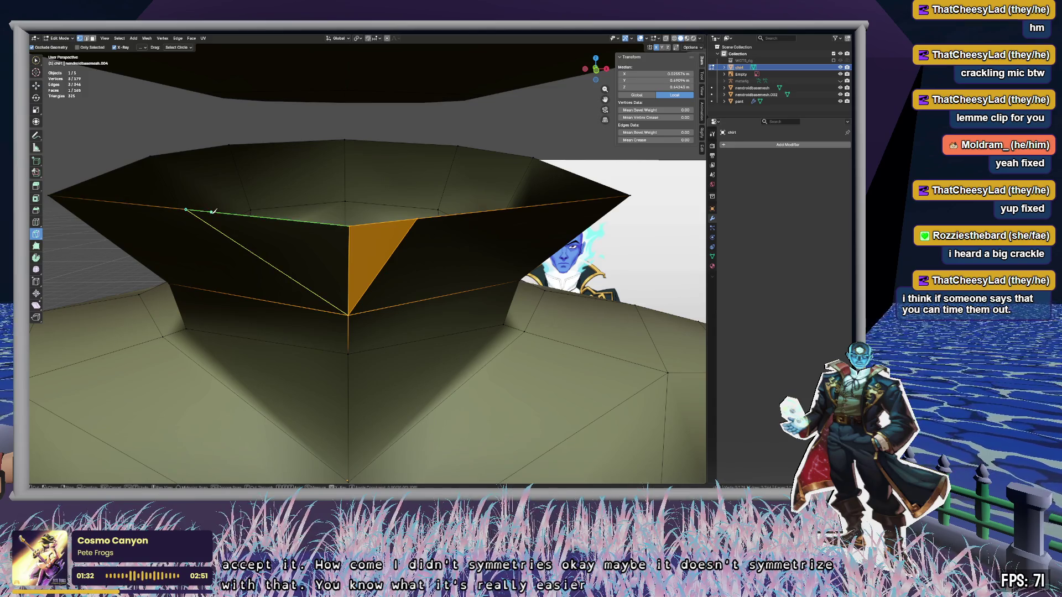
key("Return")
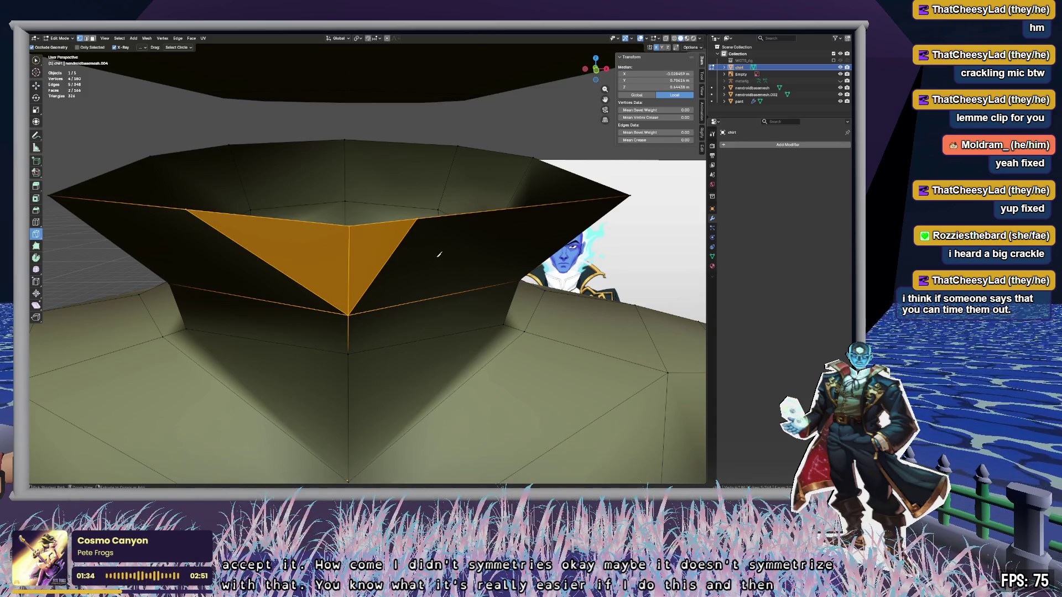
key("ctrl+z")
key("ctrl+z")
Step: Knife-cut two edges from the collar's bottom vertex to the top rim, forming a front triangle
left_click(348, 315)
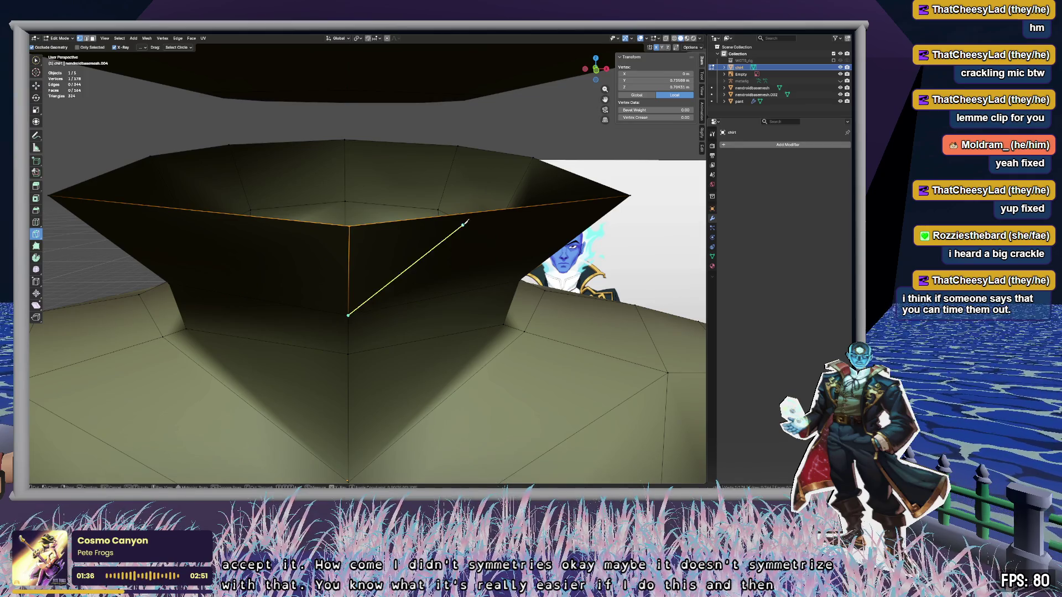
left_click(496, 209)
key("Return")
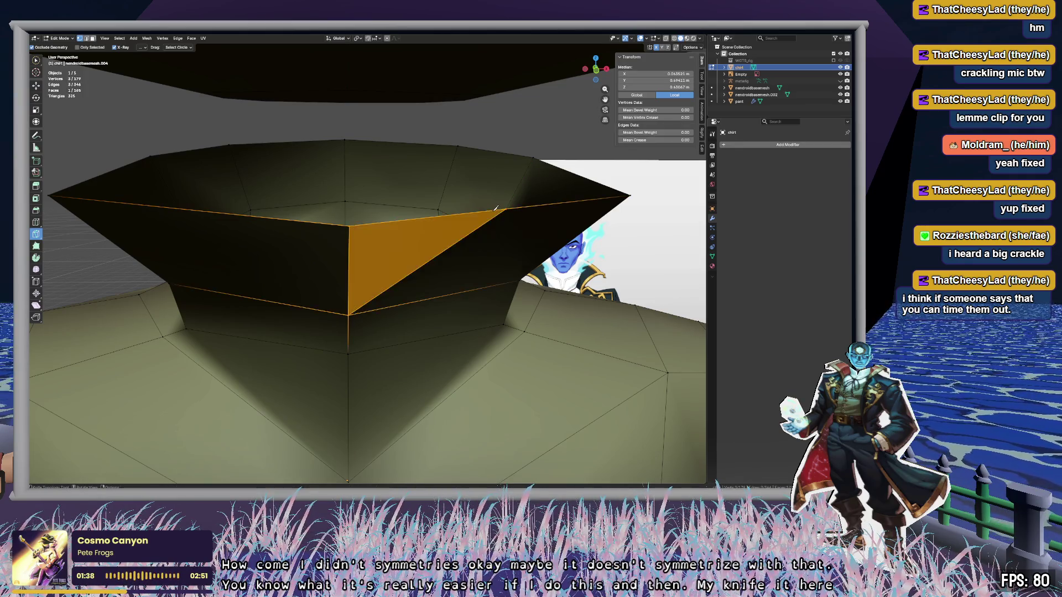
left_click(348, 314)
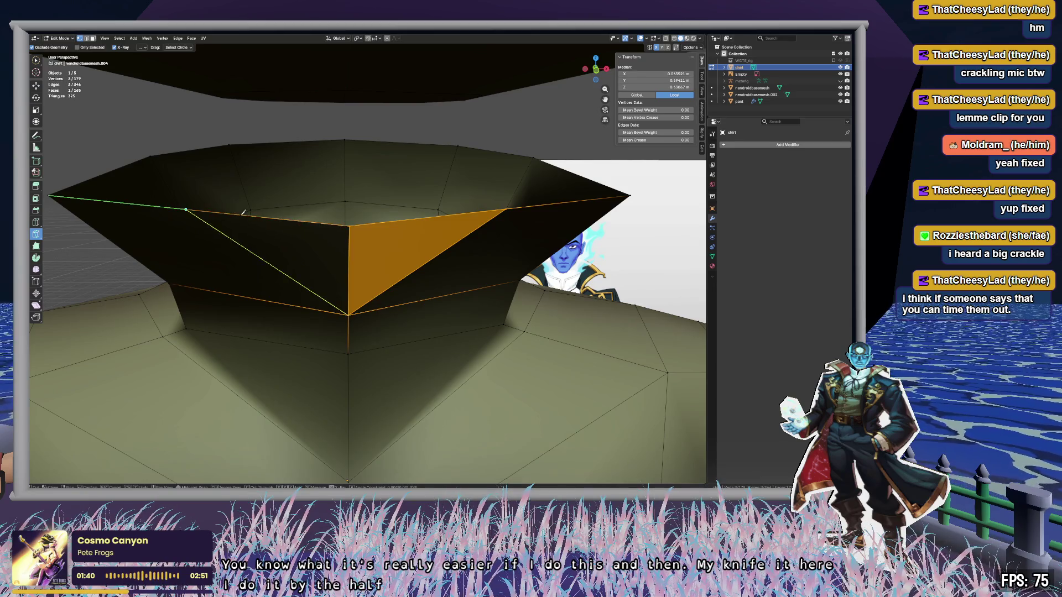
left_click(242, 214)
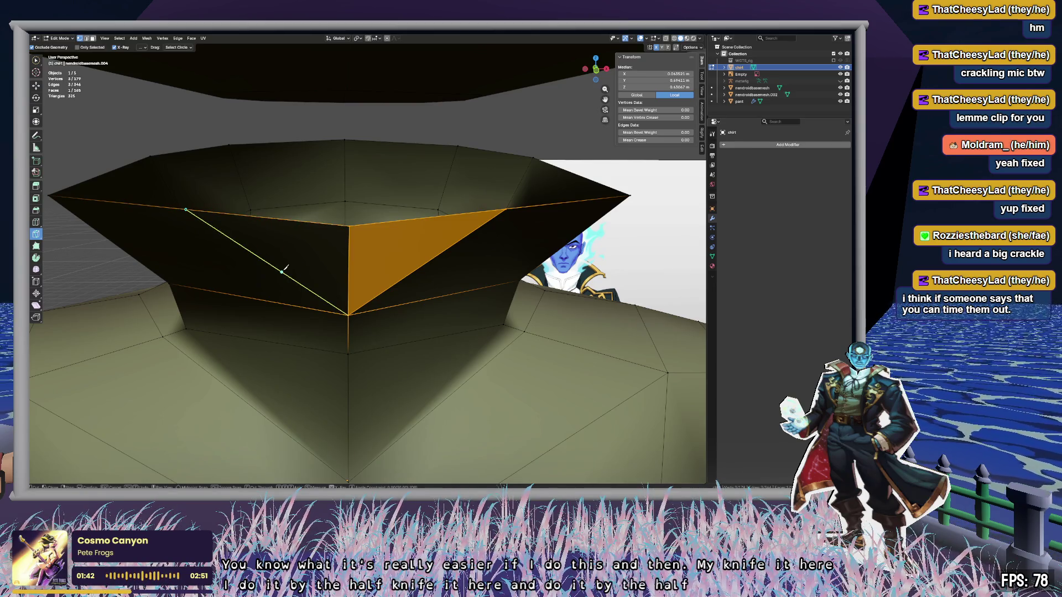
key("Return")
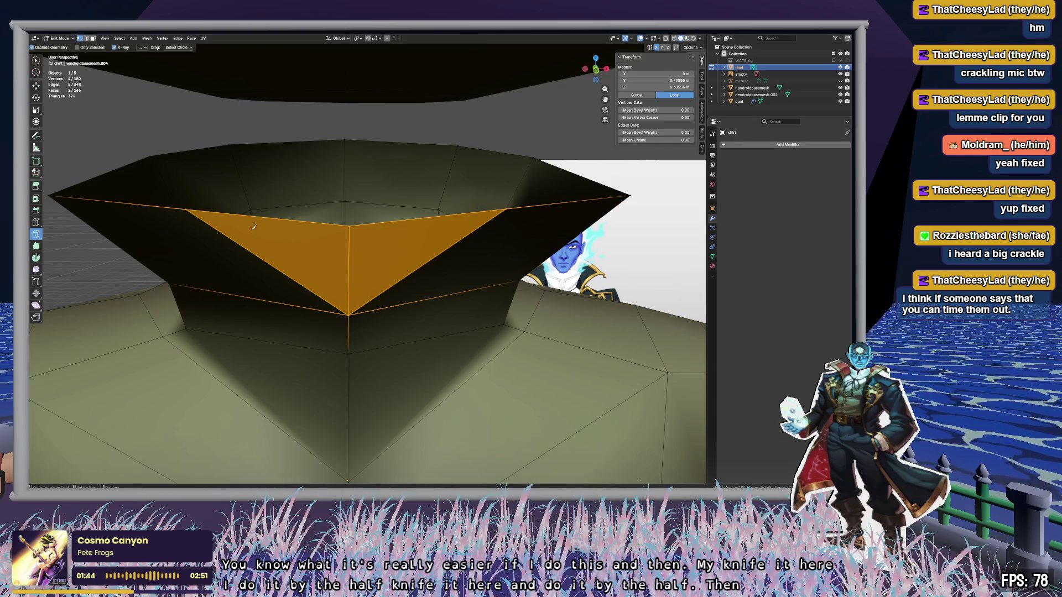
Step: Vertex-slide the two collar rim vertices together and delete the triangular front faces
key("w")
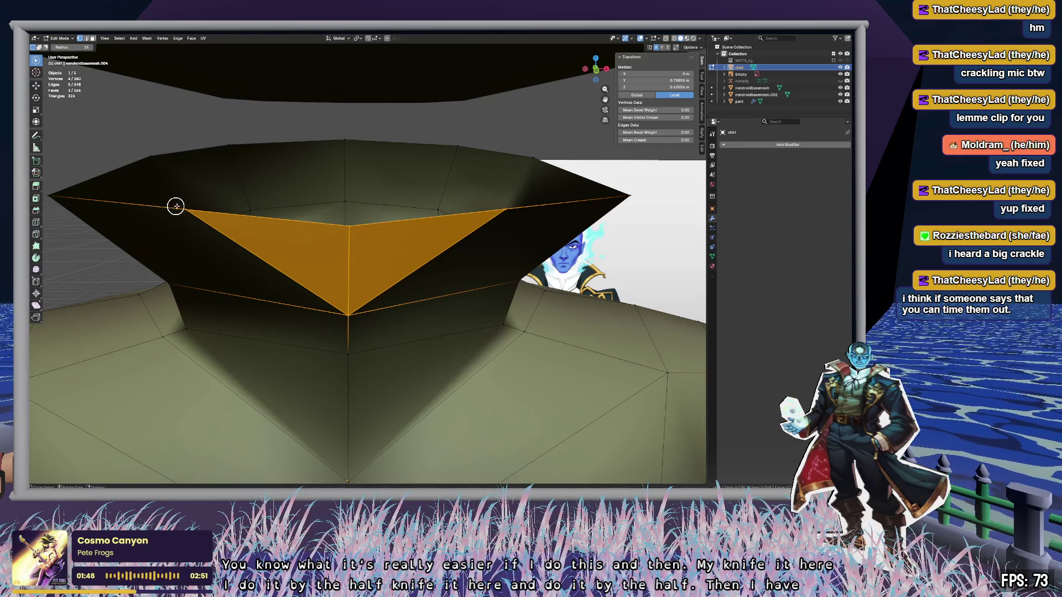
left_click(176, 206)
left_click(516, 207, "shift")
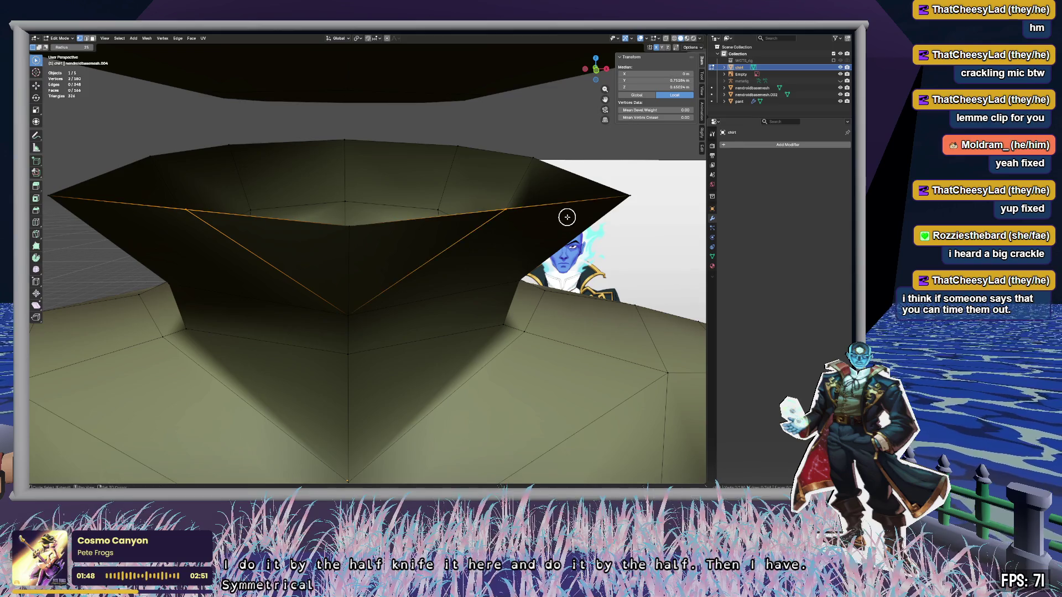
key("shift+v")
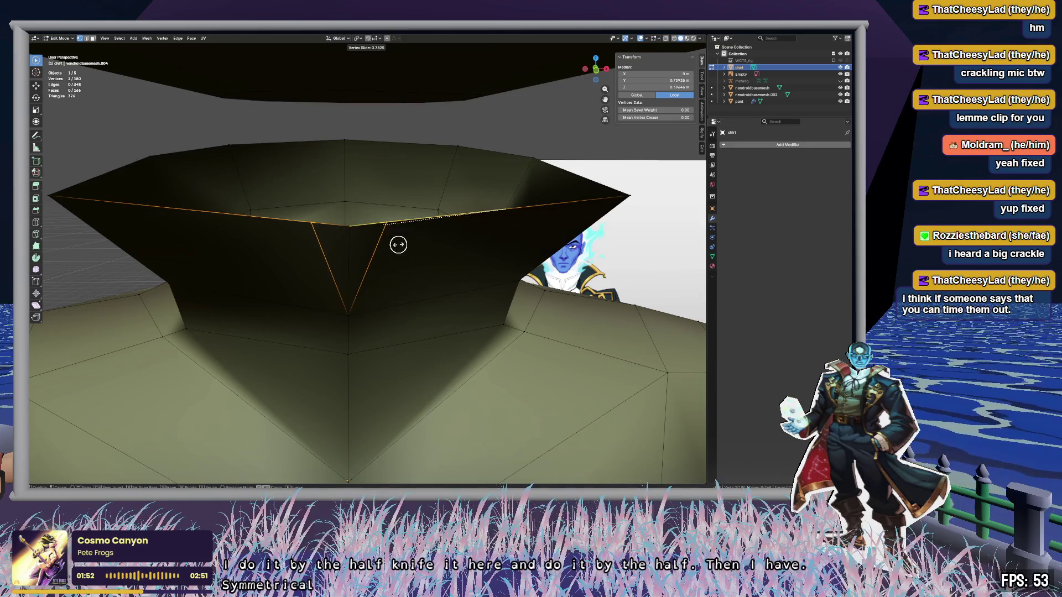
left_click(403, 245)
key("3")
left_click(349, 245)
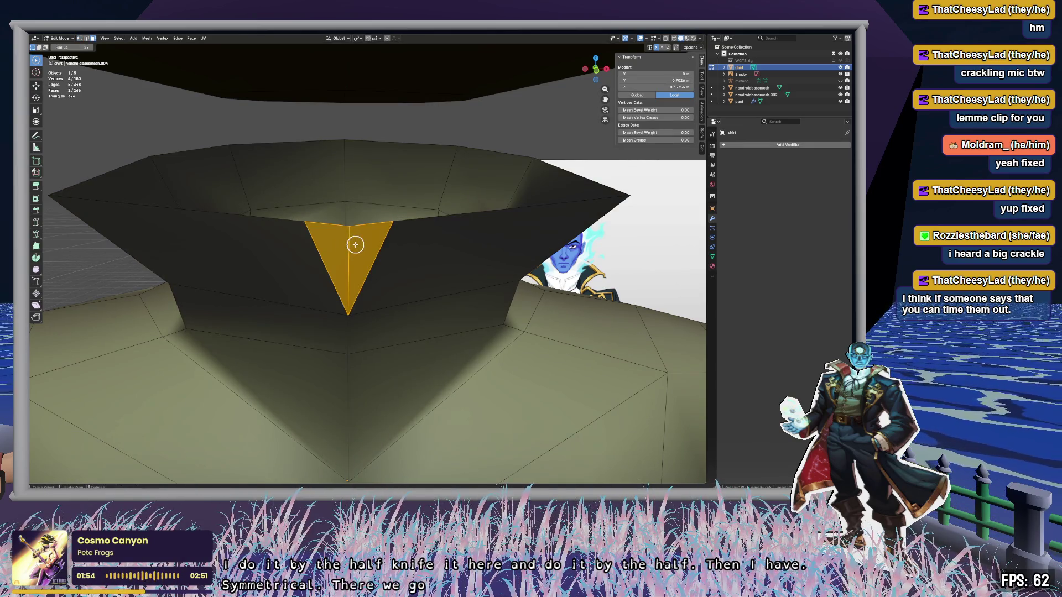
key("x")
left_click(355, 244)
mouse_move(353, 239)
middle_mouse_down()
mouse_move(367, 231)
mouse_move(428, 237)
mouse_move(434, 251)
mouse_move(373, 185)
mouse_move(425, 209)
middle_mouse_up()
scroll(356, 235, "down", 5)
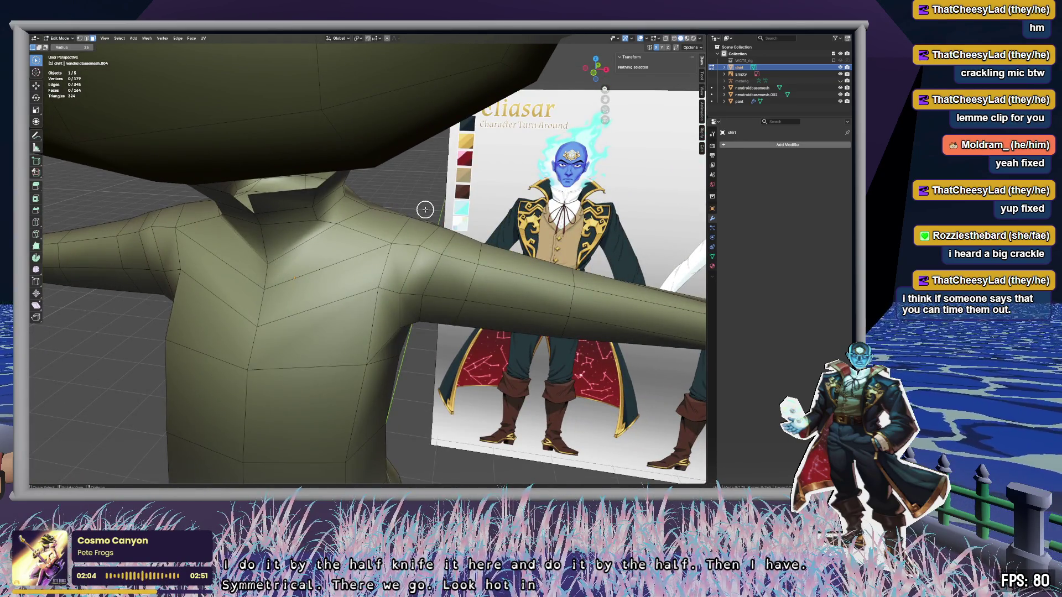
scroll(425, 210, "down", 10)
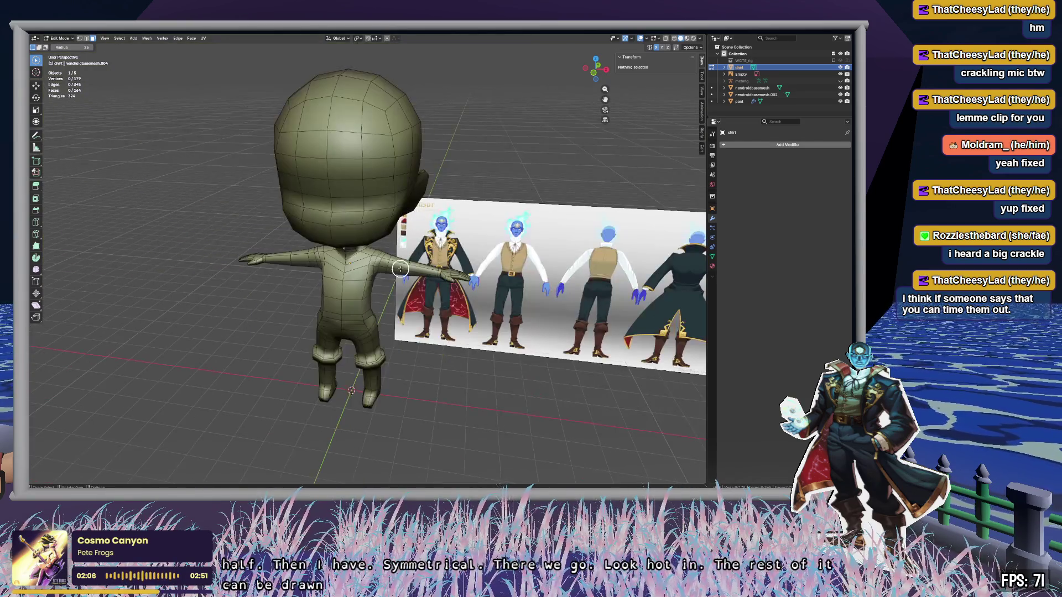
scroll(377, 266, "up", 3)
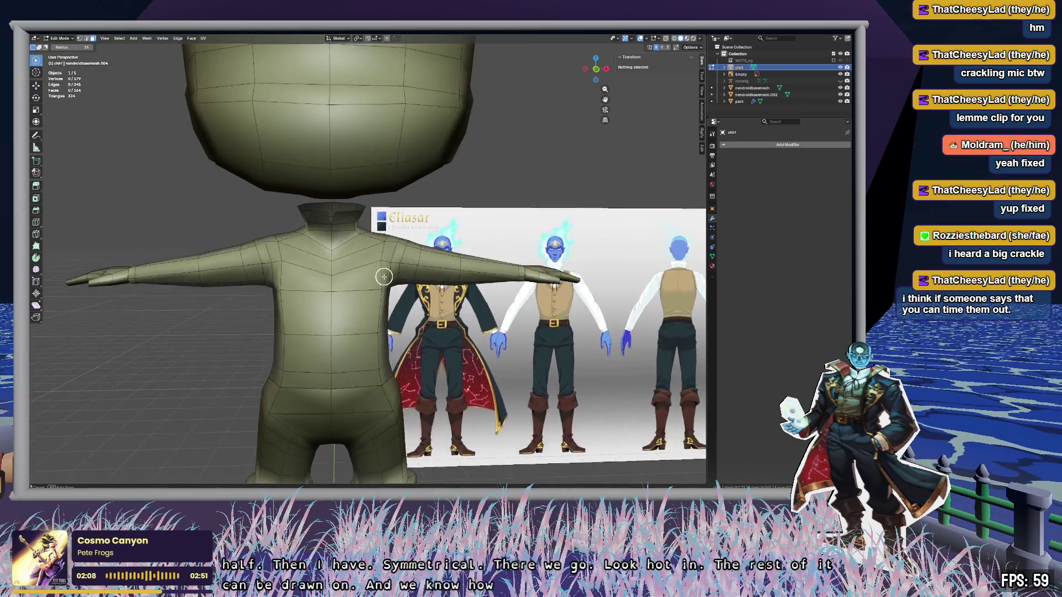
scroll(375, 262, "down", 8)
scroll(406, 161, "up", 8)
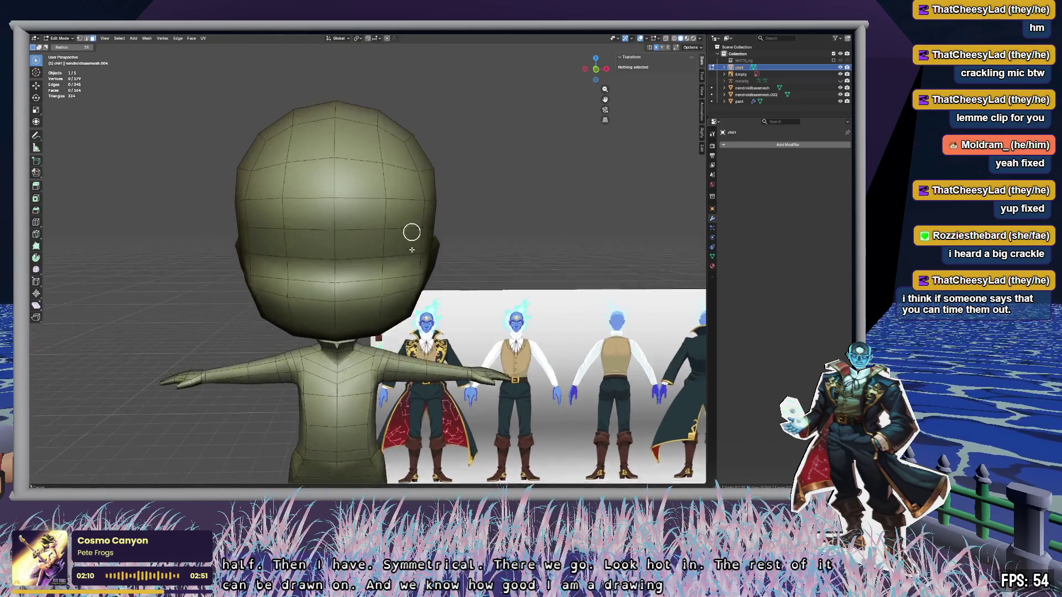
scroll(342, 204, "down", 2)
scroll(354, 206, "down", 2)
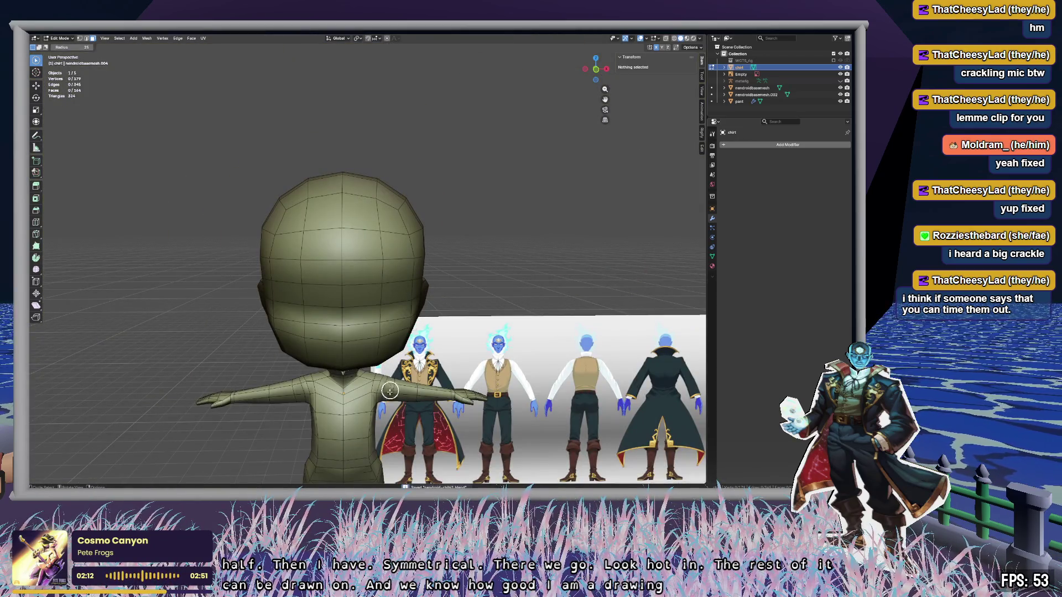
middle_click_drag(385, 386, 371, 154, "shift")
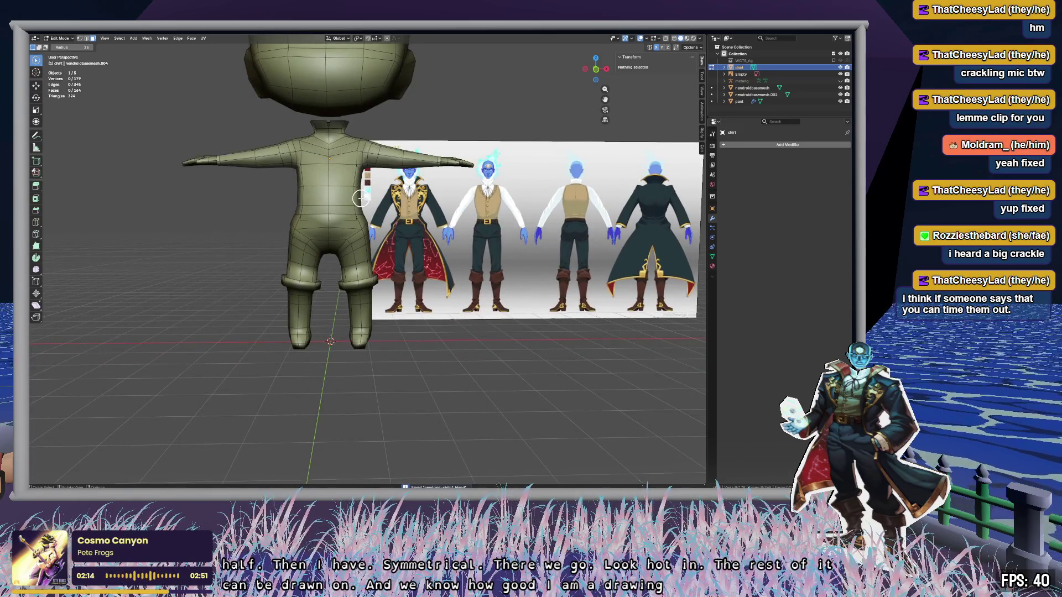
scroll(346, 238, "up", 5)
mouse_move(329, 223)
middle_mouse_down()
mouse_move(365, 238)
mouse_move(340, 233)
middle_mouse_up()
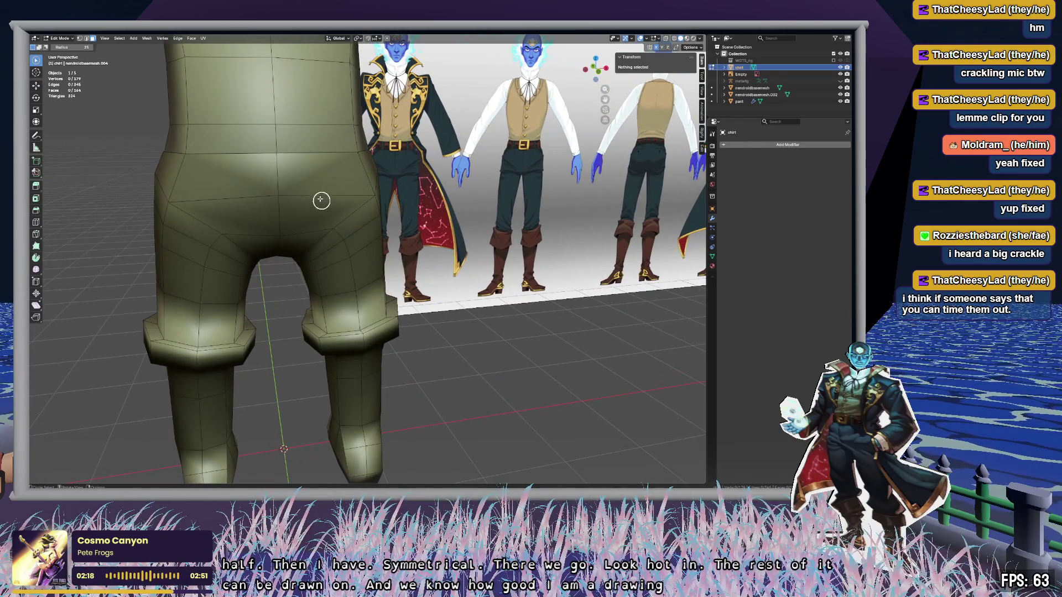
scroll(322, 201, "up", 7)
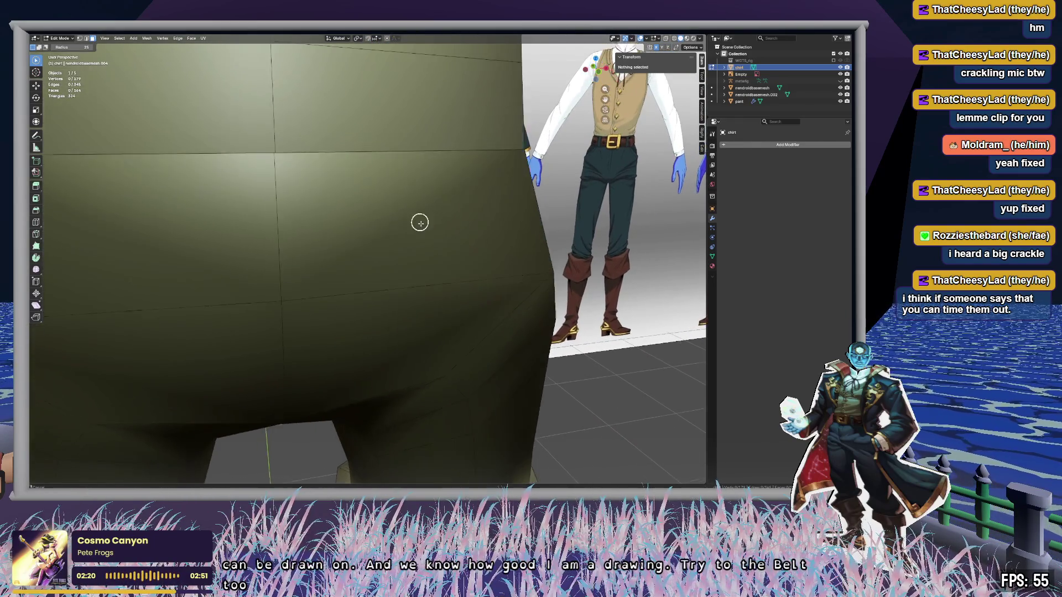
middle_click_drag(420, 223, 363, 208)
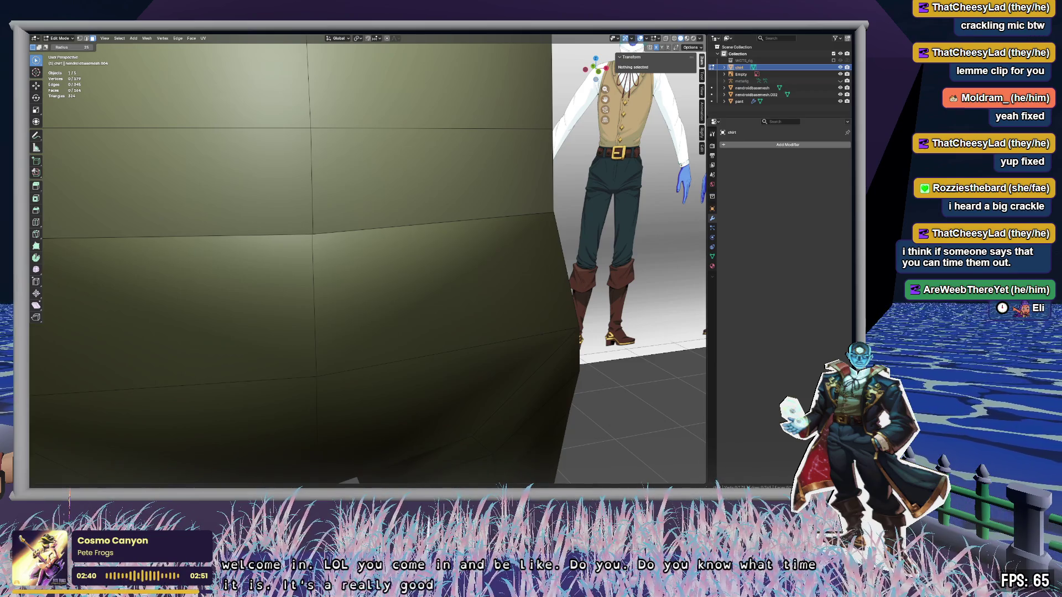
scroll(674, 319, "down", 5)
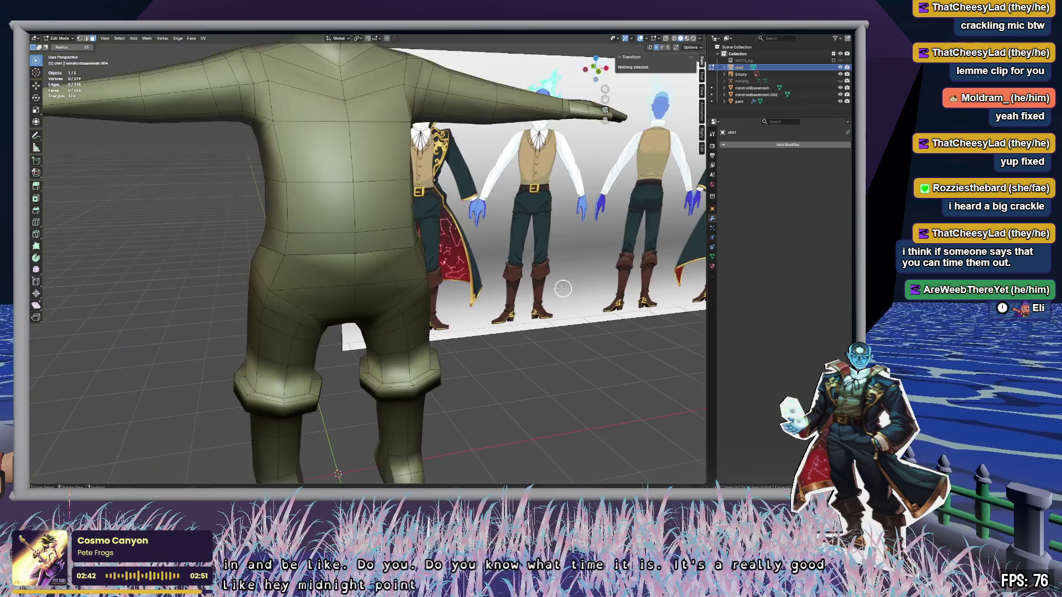
scroll(410, 238, "up", 4)
left_click(409, 232)
mouse_move(419, 264)
middle_mouse_down()
mouse_move(469, 256)
mouse_move(342, 258)
mouse_move(367, 261)
middle_mouse_up()
scroll(361, 254, "up", 5)
scroll(361, 254, "down", 5)
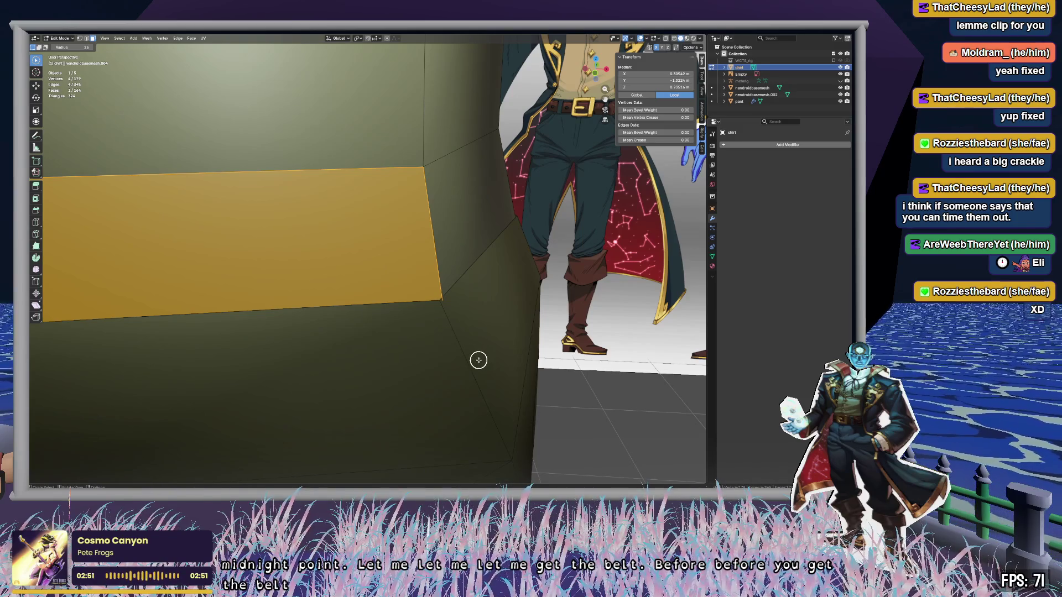
Step: Return to Object Mode and select the pant object where it overlaps the body at the hips
scroll(484, 342, "down", 6)
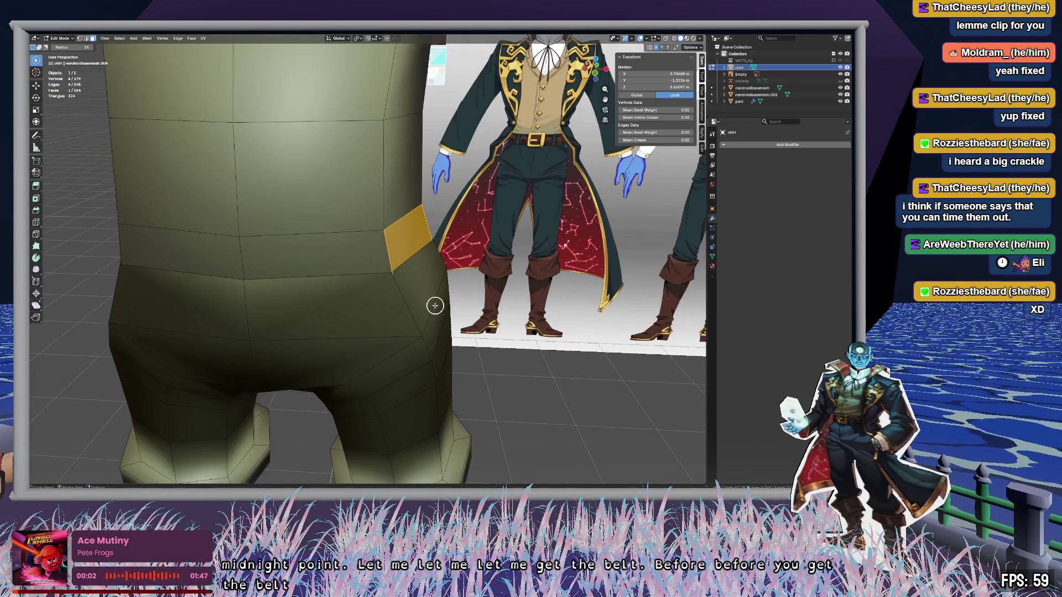
mouse_move(407, 297)
middle_mouse_down()
mouse_move(291, 279)
mouse_move(387, 275)
mouse_move(474, 288)
middle_mouse_up()
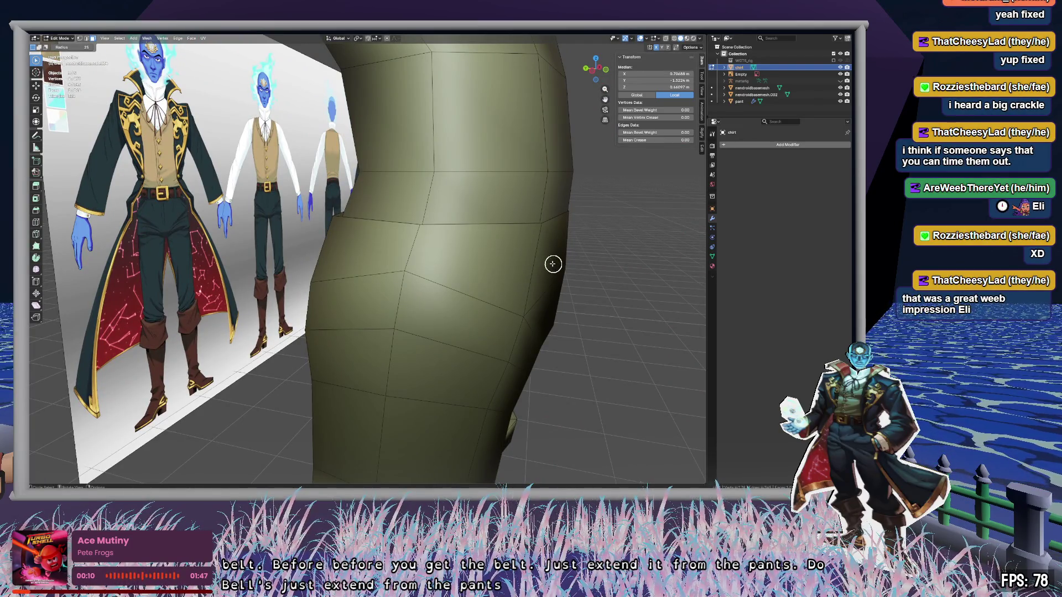
mouse_move(554, 265)
middle_mouse_down()
mouse_move(476, 260)
mouse_move(504, 258)
middle_mouse_up()
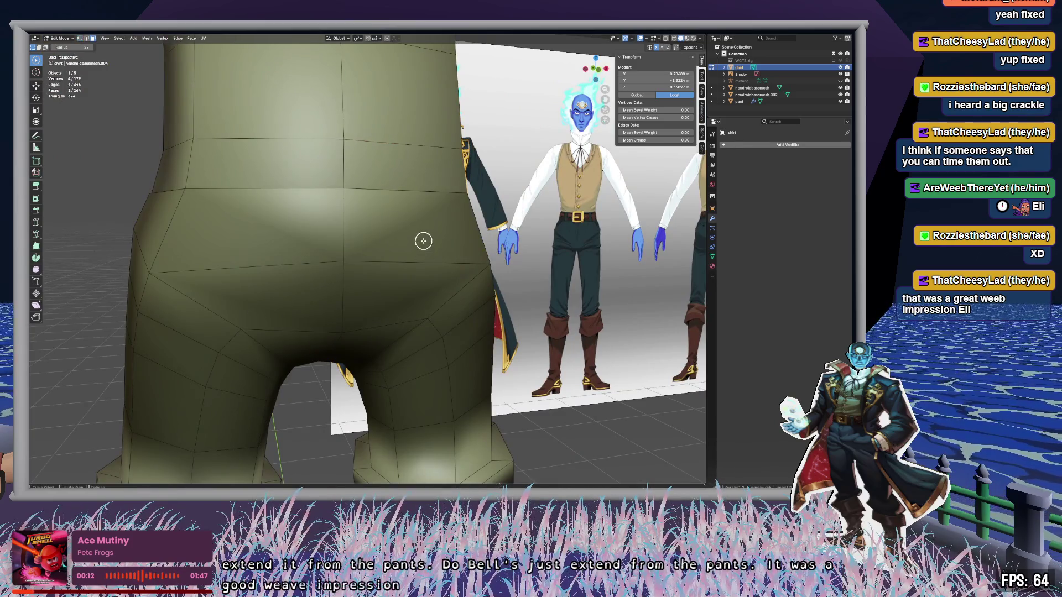
key("Tab")
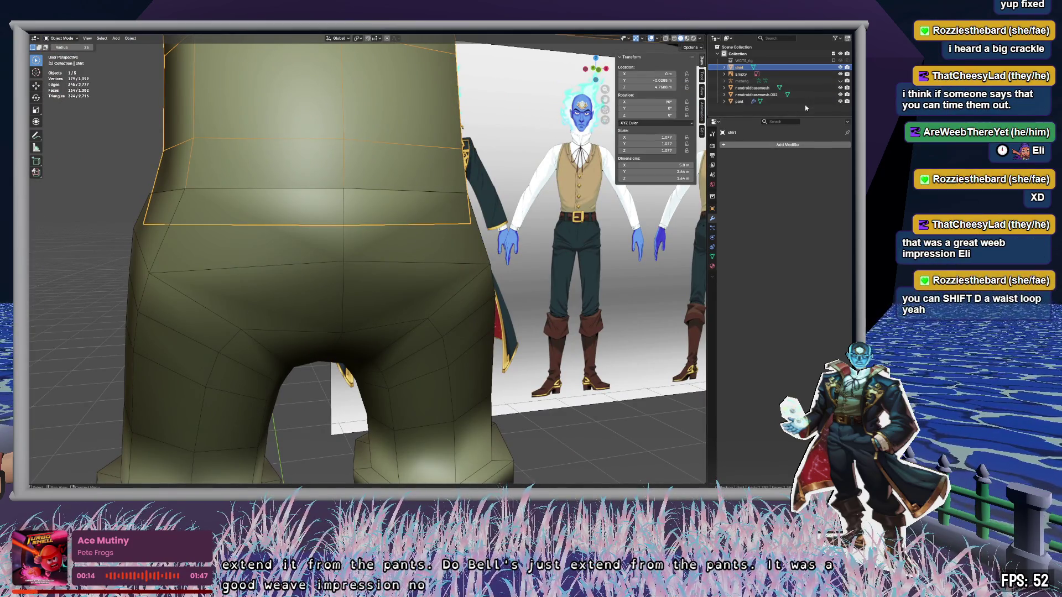
left_click(805, 102)
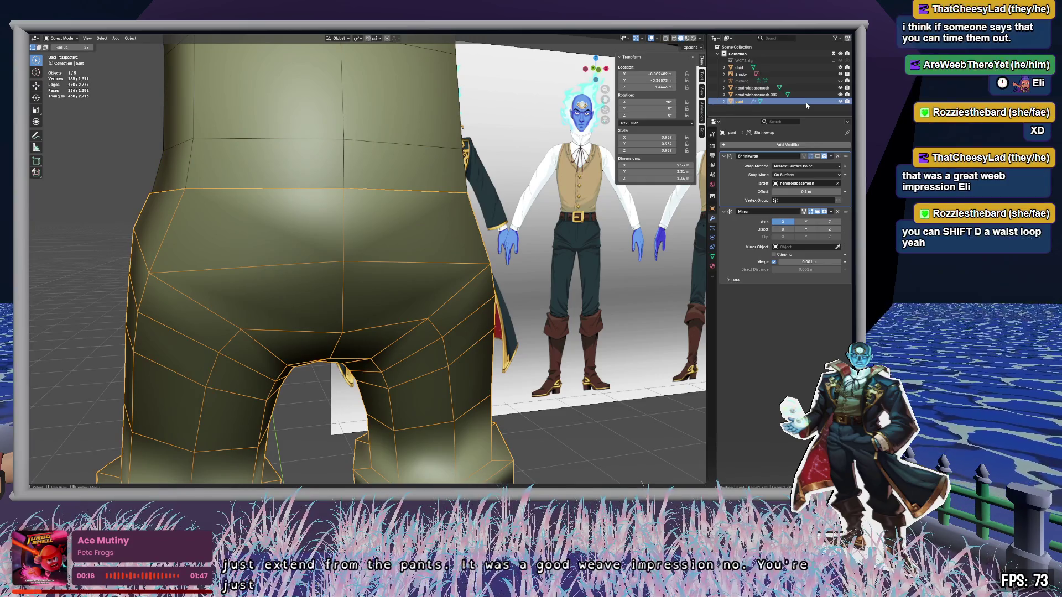
key("alt+a")
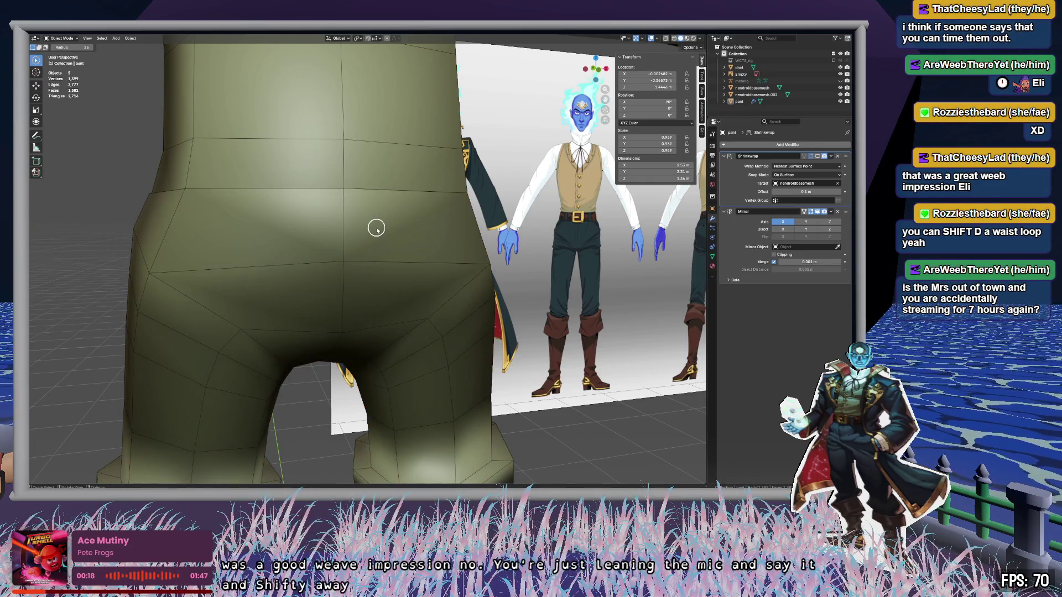
middle_click_drag(375, 227, 441, 228)
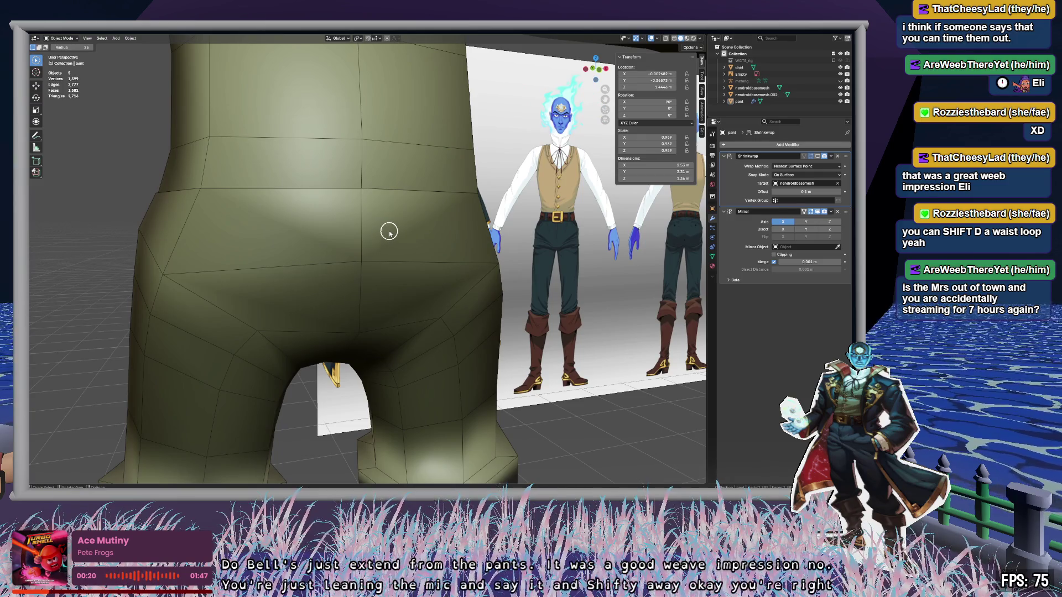
left_click(417, 204, "alt")
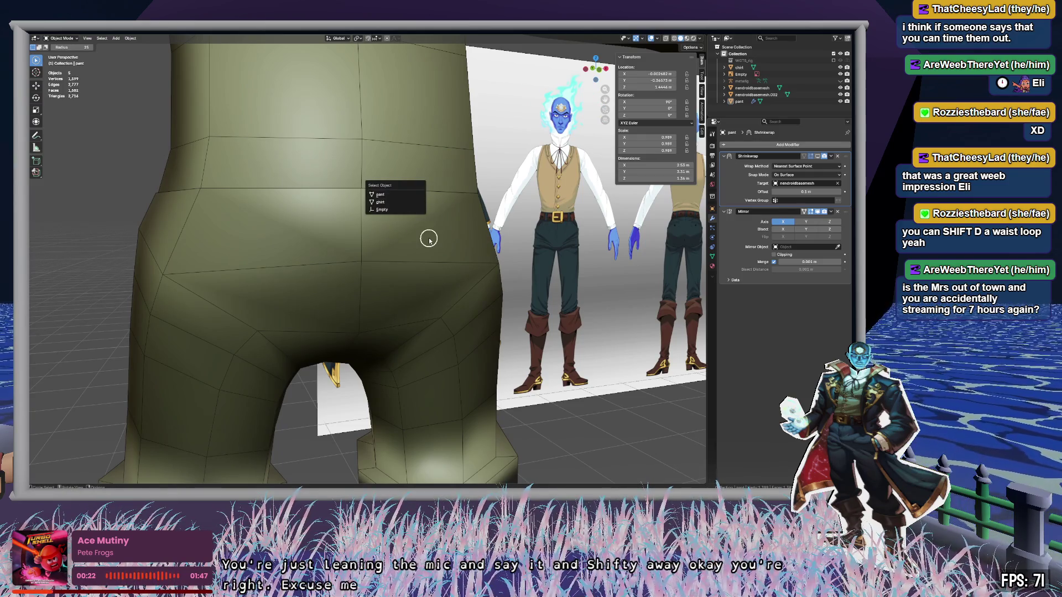
Step: Select the pants' waist edge loop in Edit Mode and duplicate it with Shift+D
key("Tab")
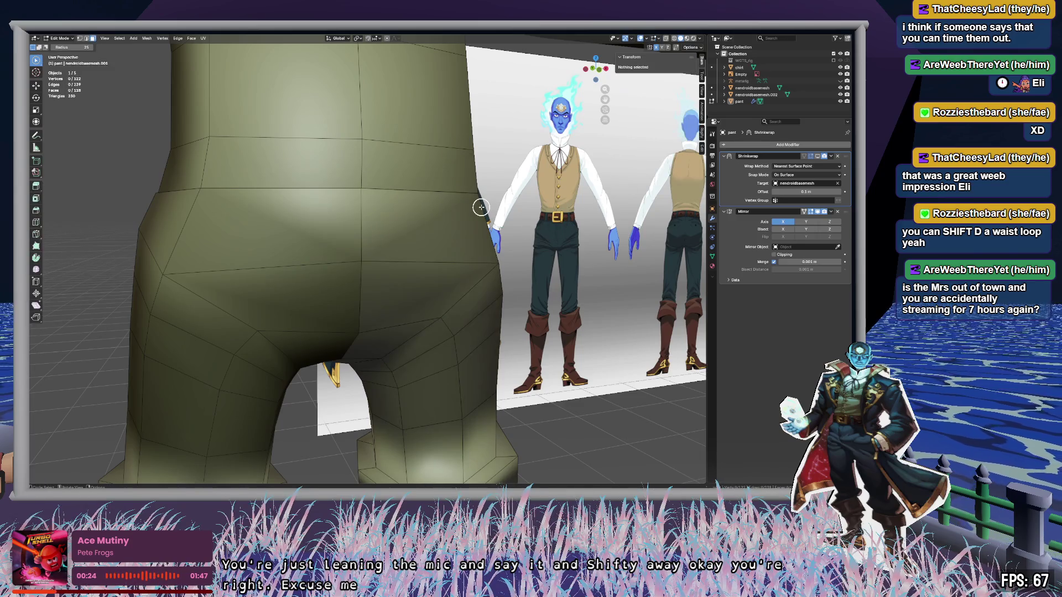
left_click(427, 196, "alt")
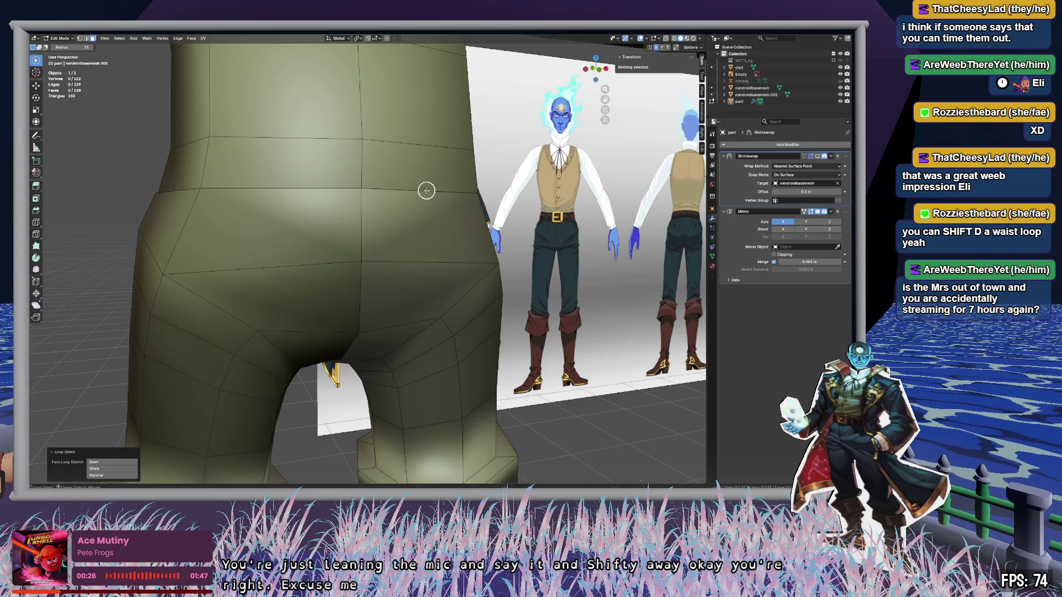
left_click(434, 191, "alt")
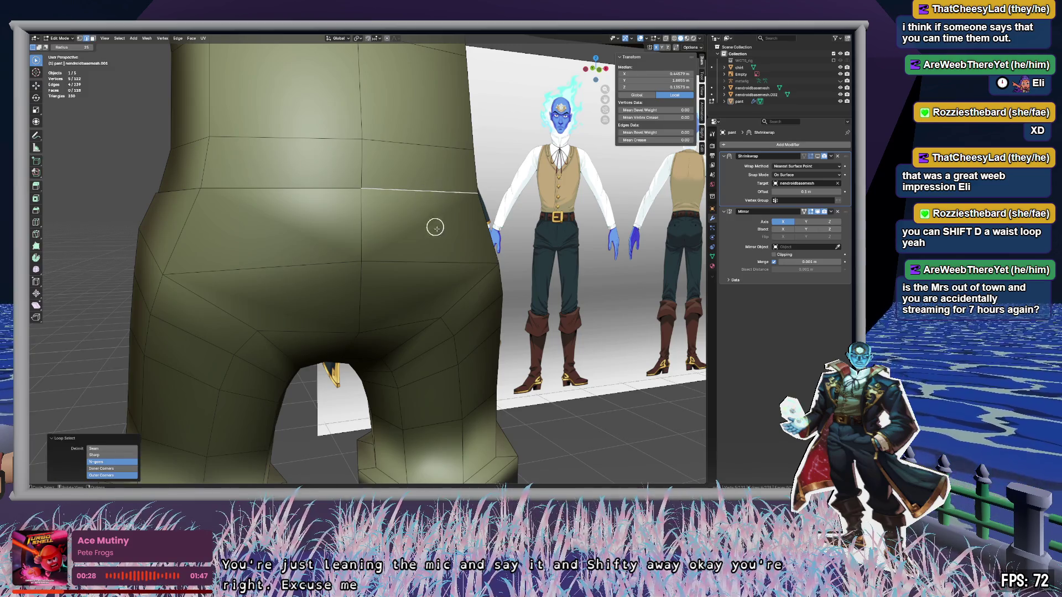
mouse_move(435, 228)
middle_mouse_down()
mouse_move(367, 242)
mouse_move(244, 237)
mouse_move(411, 216)
mouse_move(510, 237)
mouse_move(654, 229)
middle_mouse_up()
key("shift+d")
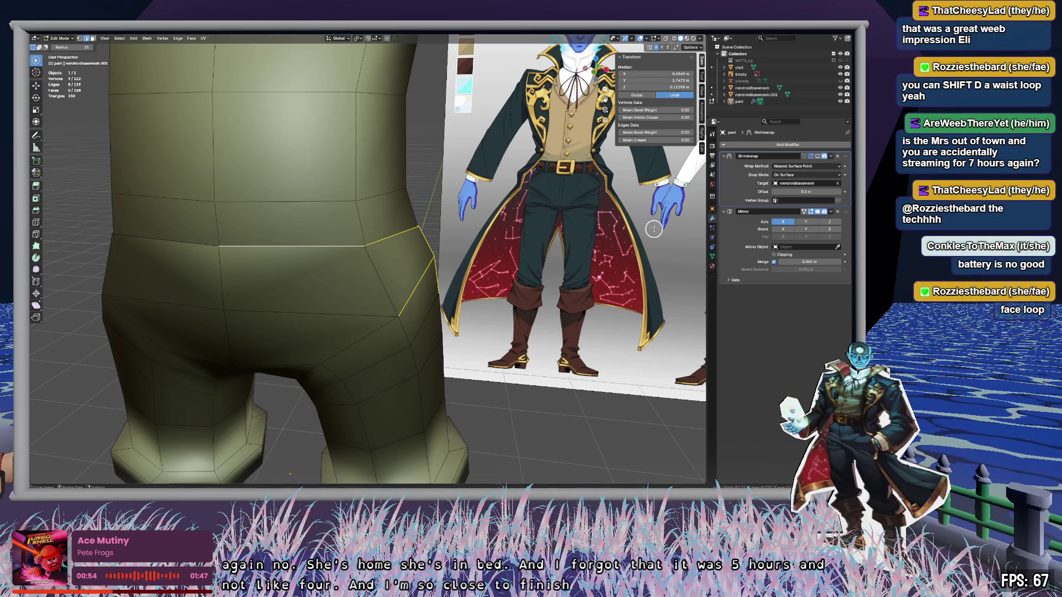
Step: In face select mode, select a strip of four back waist faces on the pants
key("3")
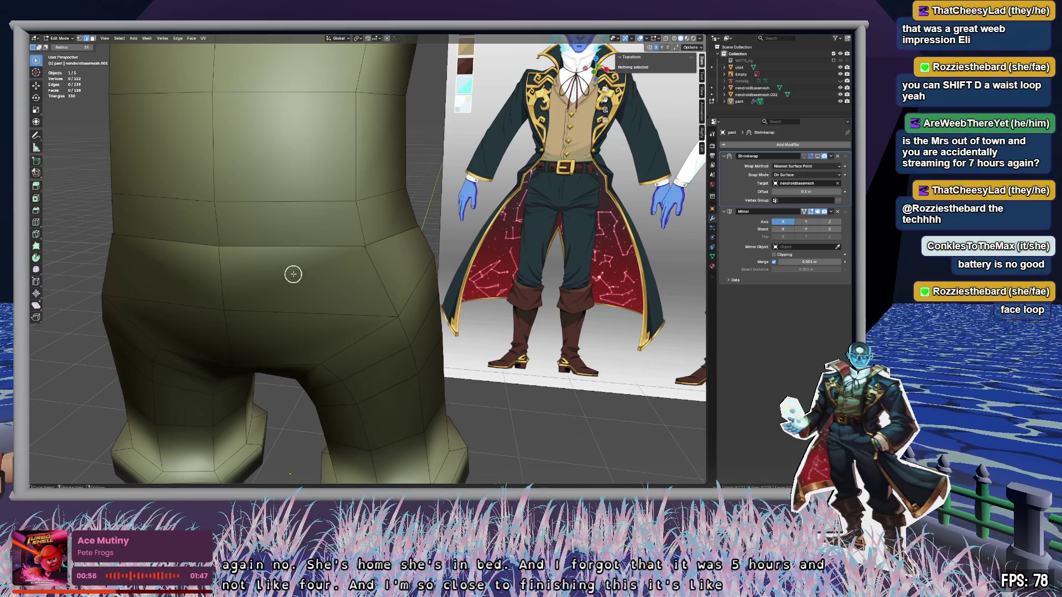
left_click(306, 272, "alt")
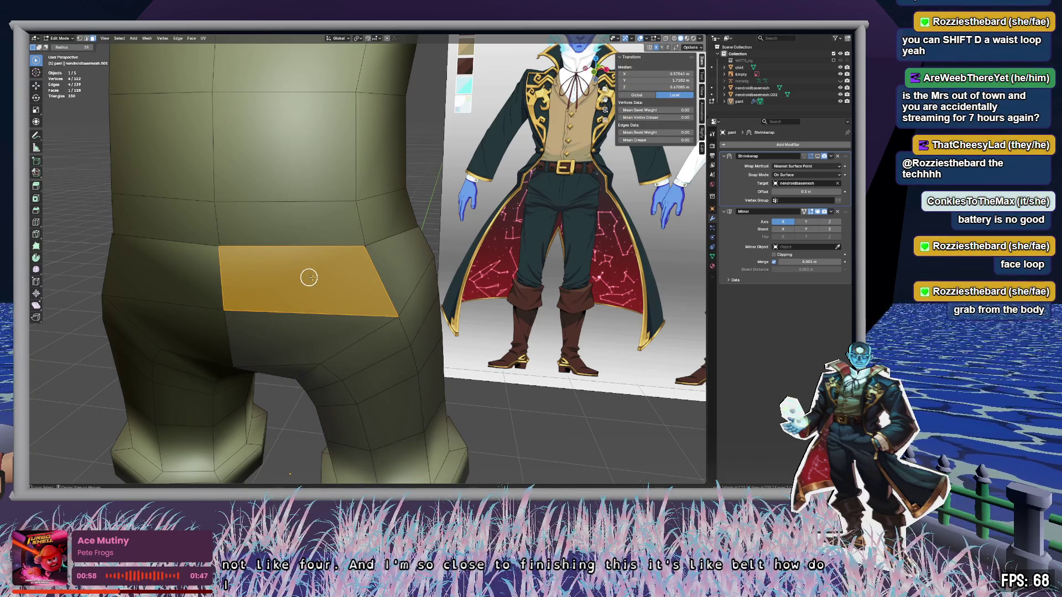
mouse_move(309, 278)
middle_mouse_down()
mouse_move(327, 277)
mouse_move(261, 278)
mouse_move(230, 264)
mouse_move(315, 270)
mouse_move(230, 241)
middle_mouse_up()
left_click_drag(231, 242, 322, 253)
mouse_move(322, 254)
middle_mouse_down()
mouse_move(287, 235)
mouse_move(363, 254)
middle_mouse_up()
scroll(467, 244, "up", 5)
middle_click_drag(467, 244, 462, 260)
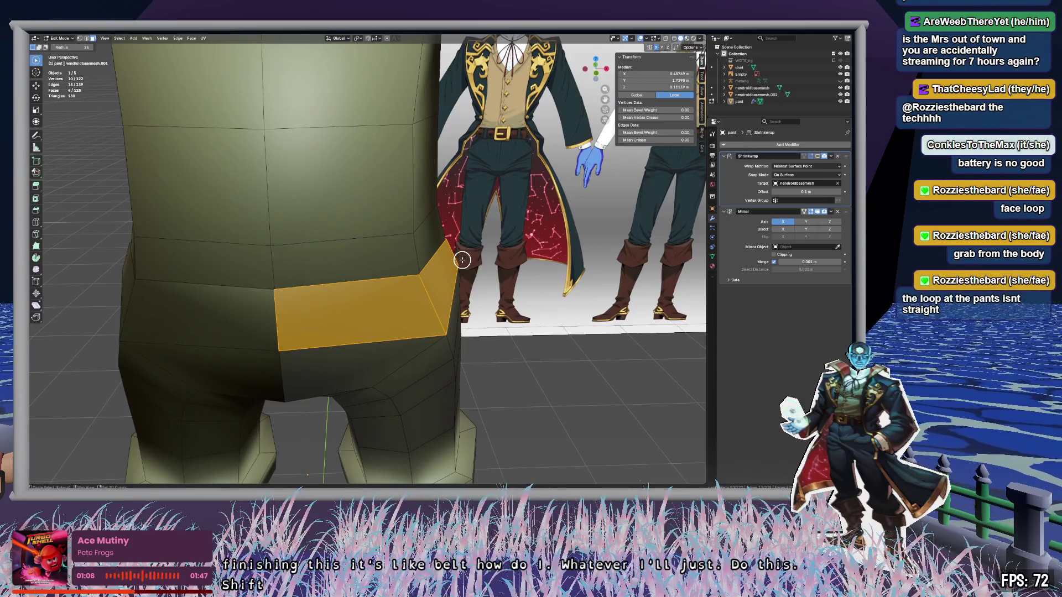
Step: Duplicate the waist faces, enlarge the copy by 1.065 and slide it along X around the hip
key("shift+d")
key("s")
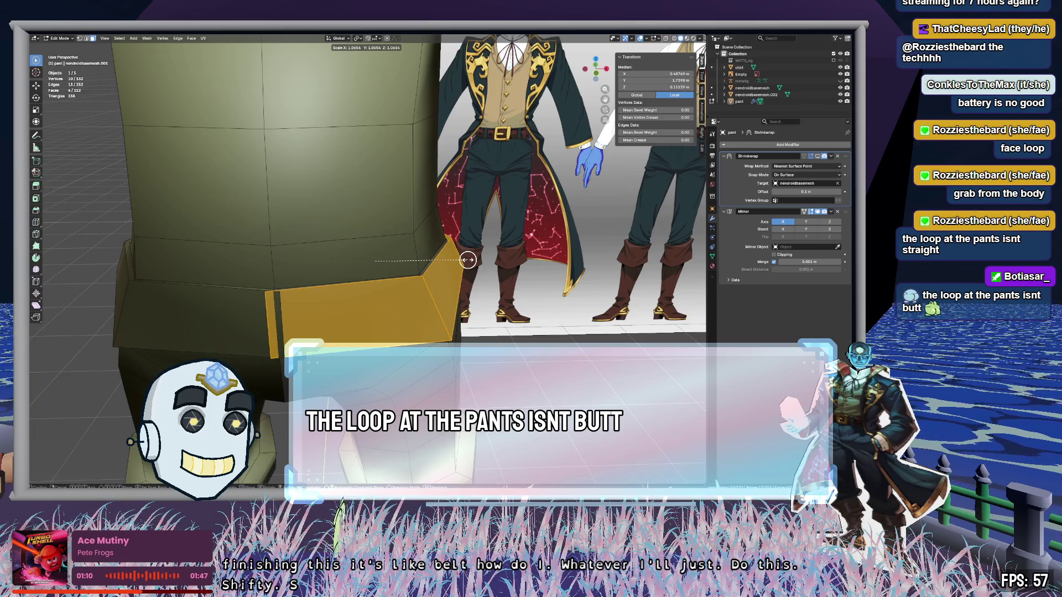
left_click(468, 259)
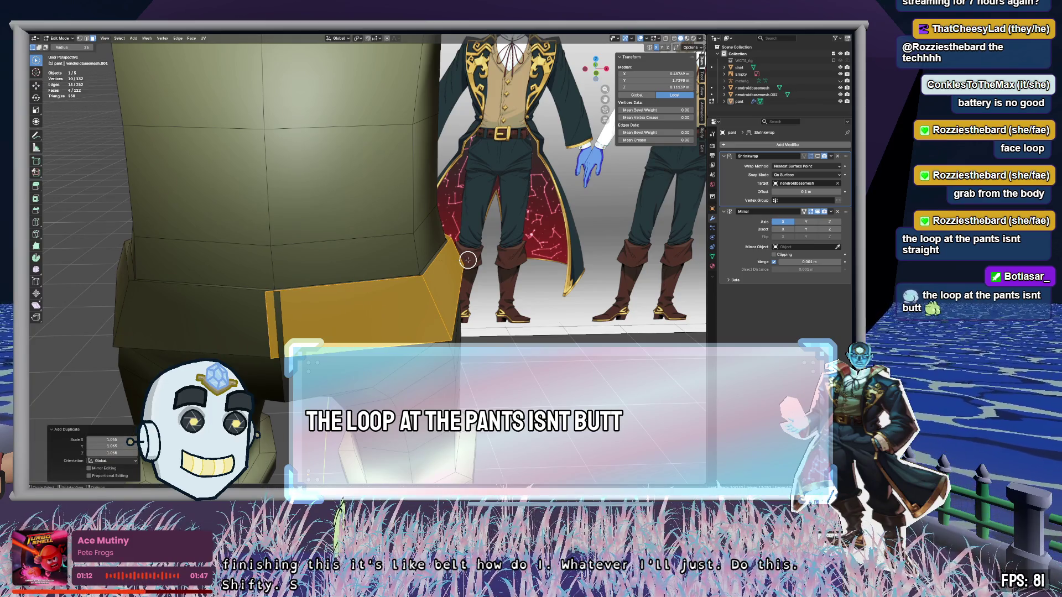
key("g")
key("x")
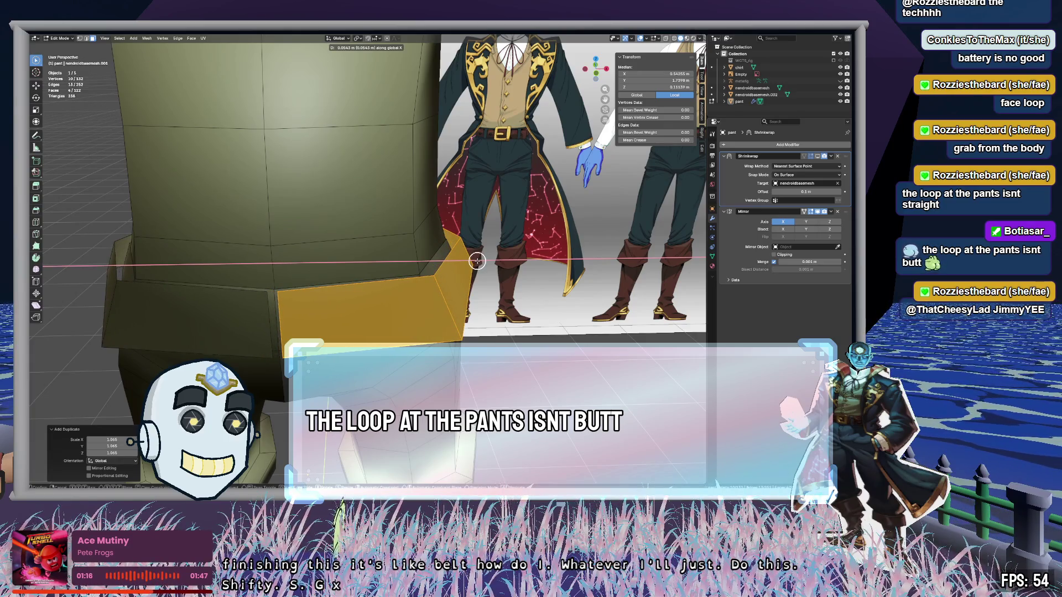
left_click(477, 260)
key("g")
key("x")
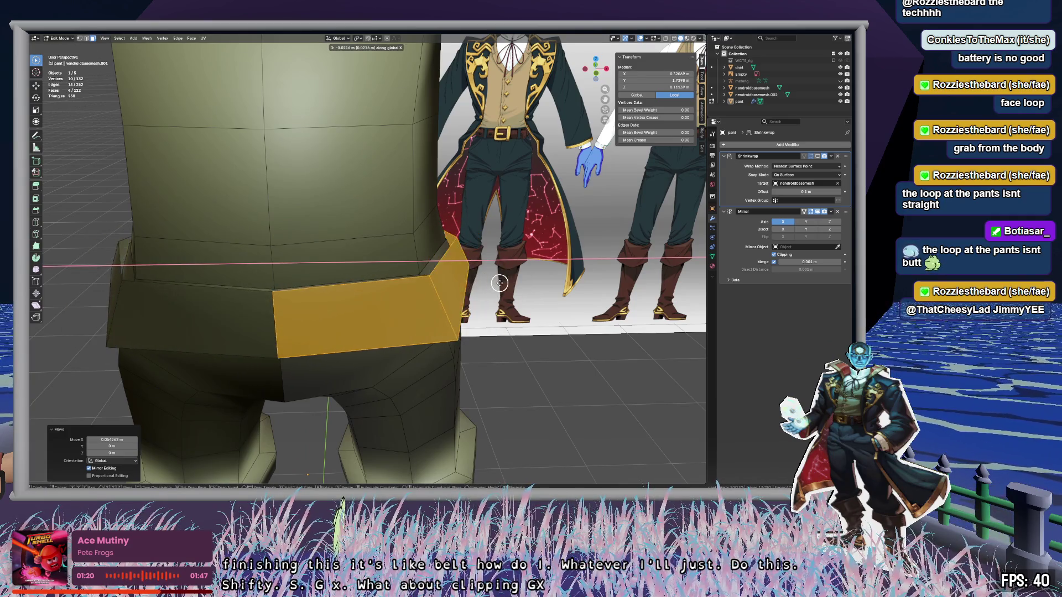
left_click(502, 283)
mouse_move(523, 294)
middle_mouse_down()
mouse_move(514, 288)
mouse_move(548, 299)
mouse_move(528, 291)
middle_mouse_up()
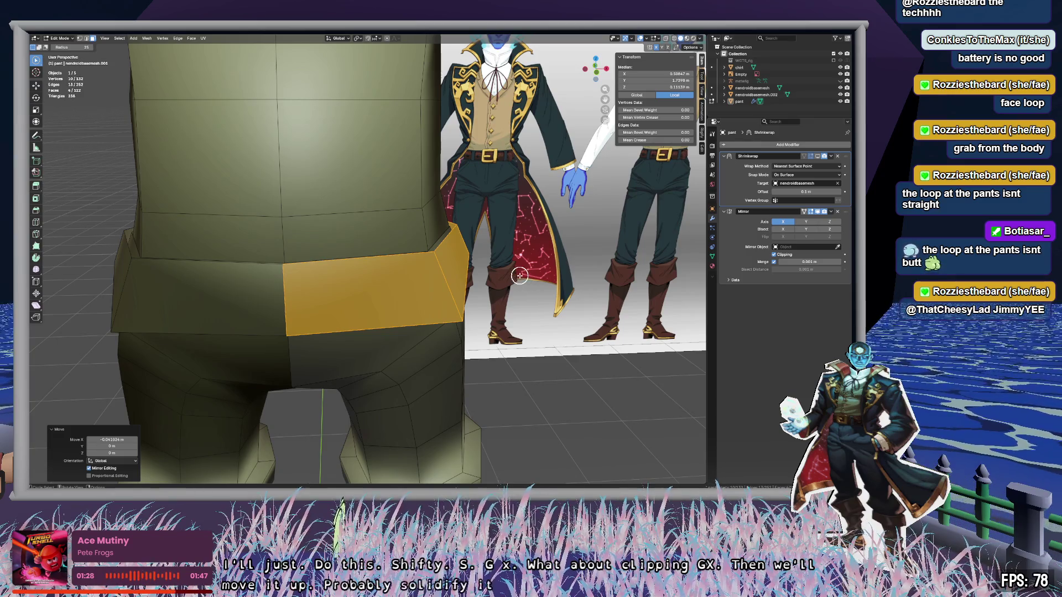
middle_click_drag(521, 279, 516, 267)
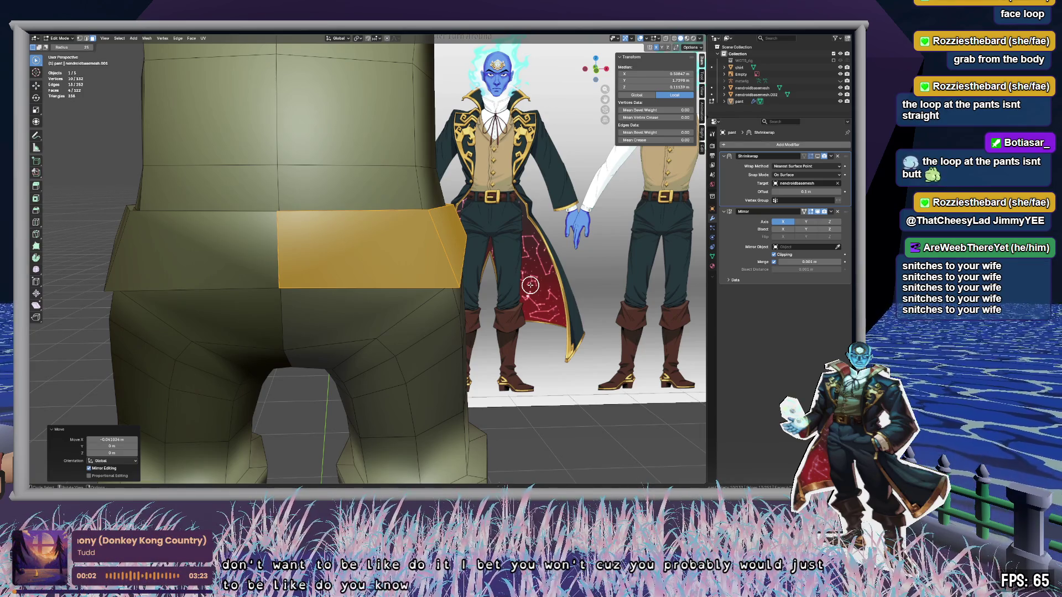
mouse_move(443, 287)
middle_mouse_down()
mouse_move(505, 249)
mouse_move(446, 270)
mouse_move(384, 242)
mouse_move(372, 280)
mouse_move(387, 280)
mouse_move(332, 190)
middle_mouse_up()
Step: Lower one band vertex along Z and push it slightly outward along X
key("alt+a")
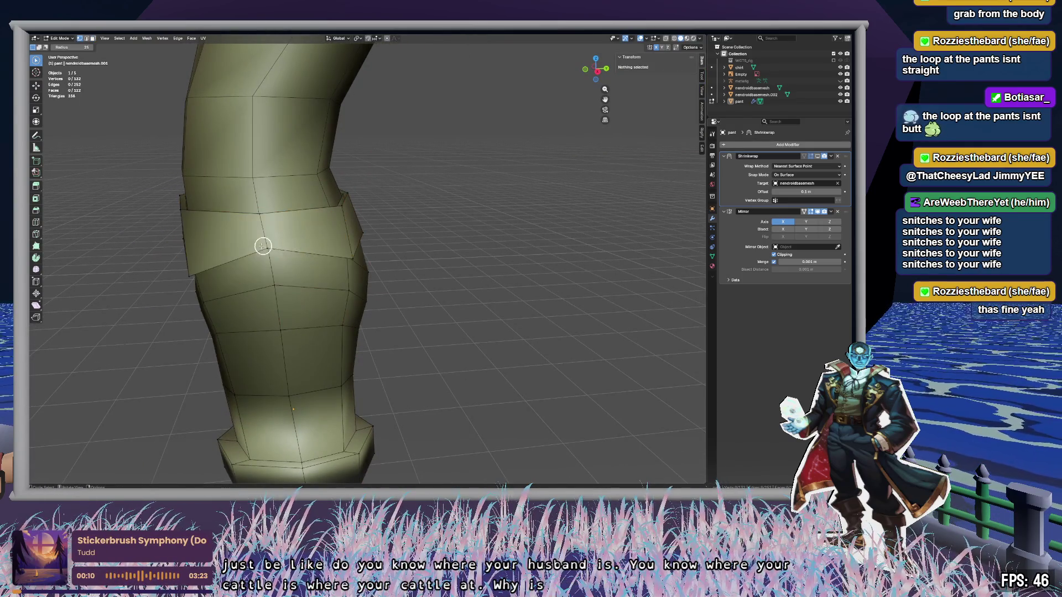
left_click(263, 246)
mouse_move(263, 246)
middle_mouse_down()
mouse_move(386, 256)
mouse_move(329, 255)
mouse_move(323, 275)
mouse_move(317, 206)
mouse_move(282, 268)
mouse_move(422, 268)
mouse_move(408, 280)
mouse_move(423, 290)
middle_mouse_up()
key("g")
key("z")
left_click(328, 288)
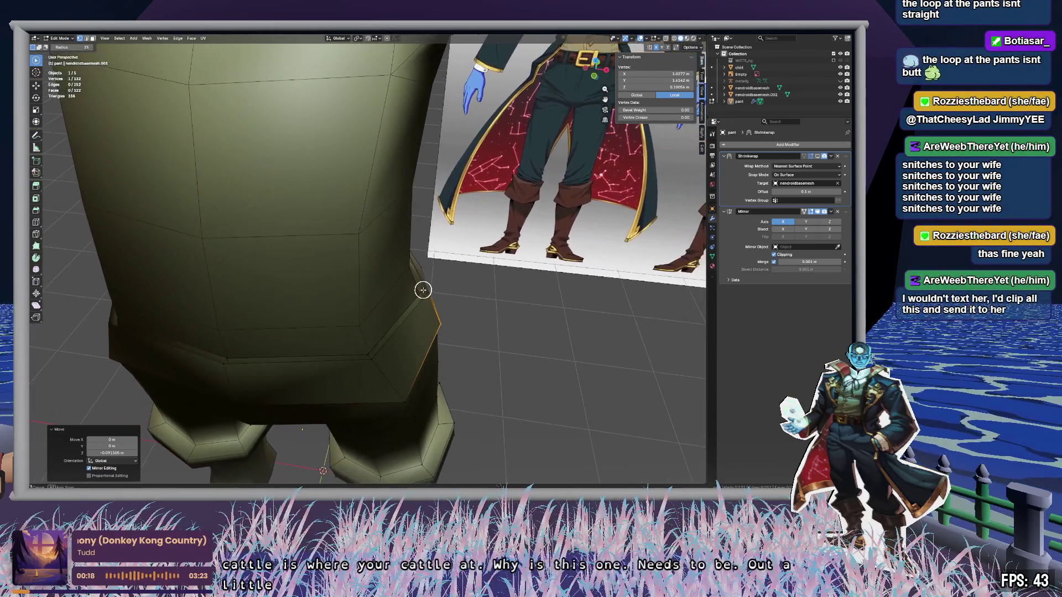
key("g")
key("x")
left_click(512, 330)
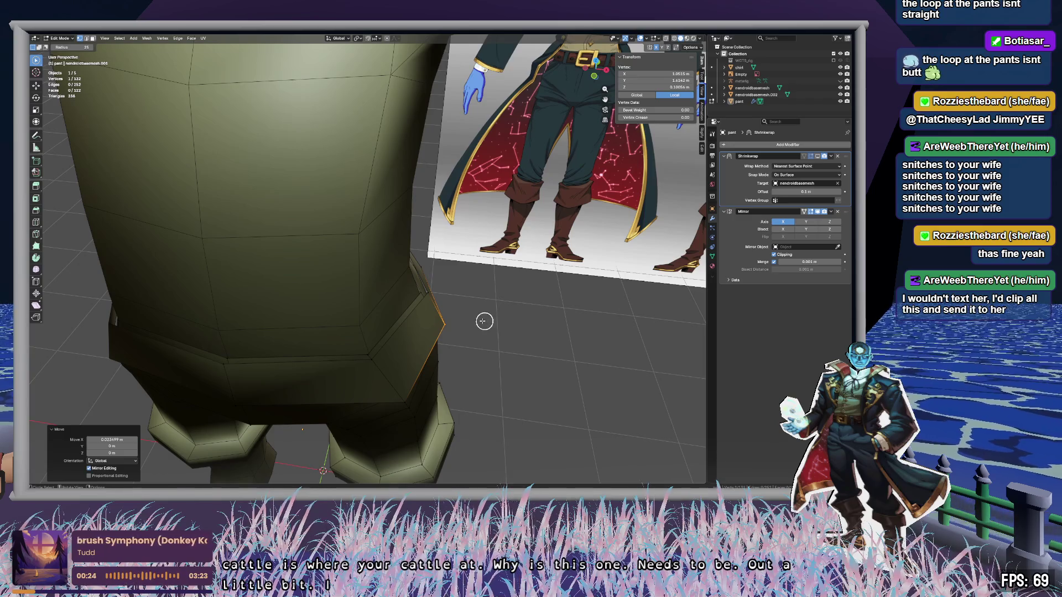
Step: Reselect the band's back faces from a side view of the waist
middle_click_drag(493, 320, 501, 294)
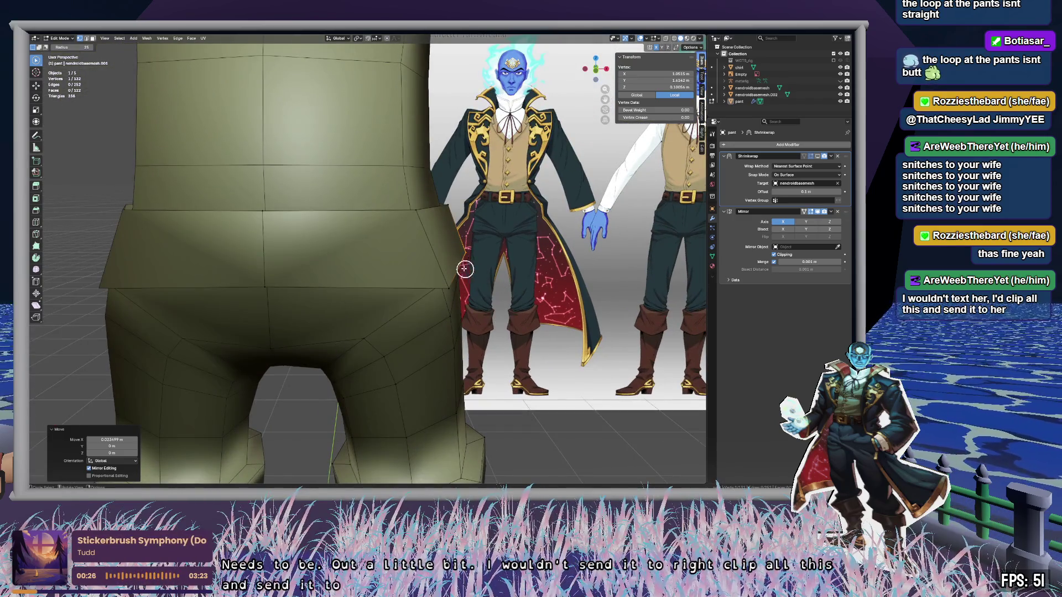
left_click(389, 246)
mouse_move(424, 252)
middle_mouse_down()
mouse_move(276, 246)
mouse_move(476, 214)
mouse_move(555, 178)
mouse_move(547, 268)
mouse_move(586, 264)
mouse_move(577, 267)
middle_mouse_up()
left_click(337, 237, "ctrl")
left_click(398, 230, "ctrl")
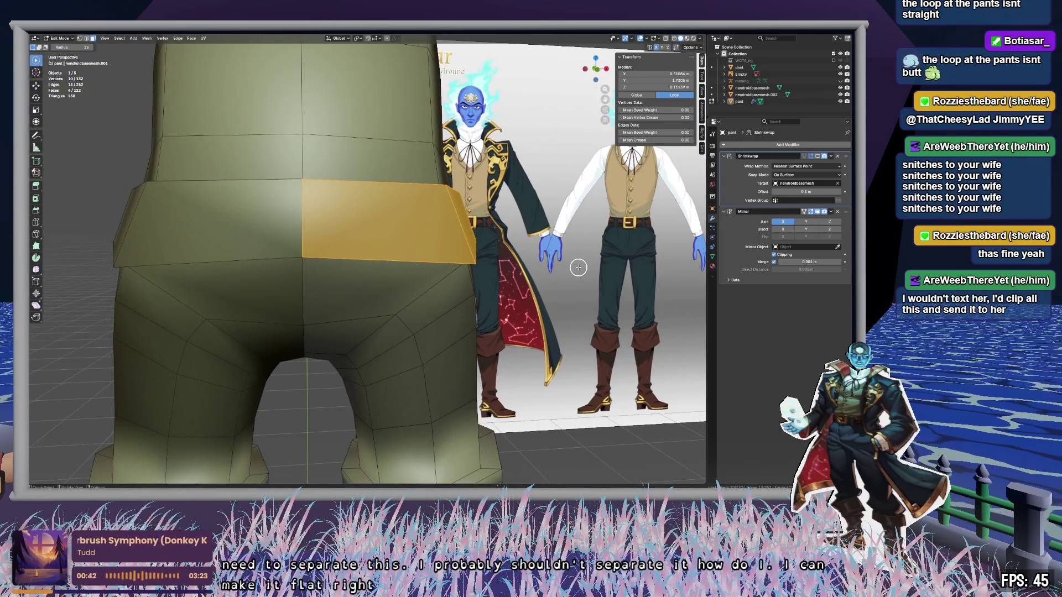
Step: Raise the band, shrink it to 0.944 and flatten it along Y
key("g")
left_click(577, 245)
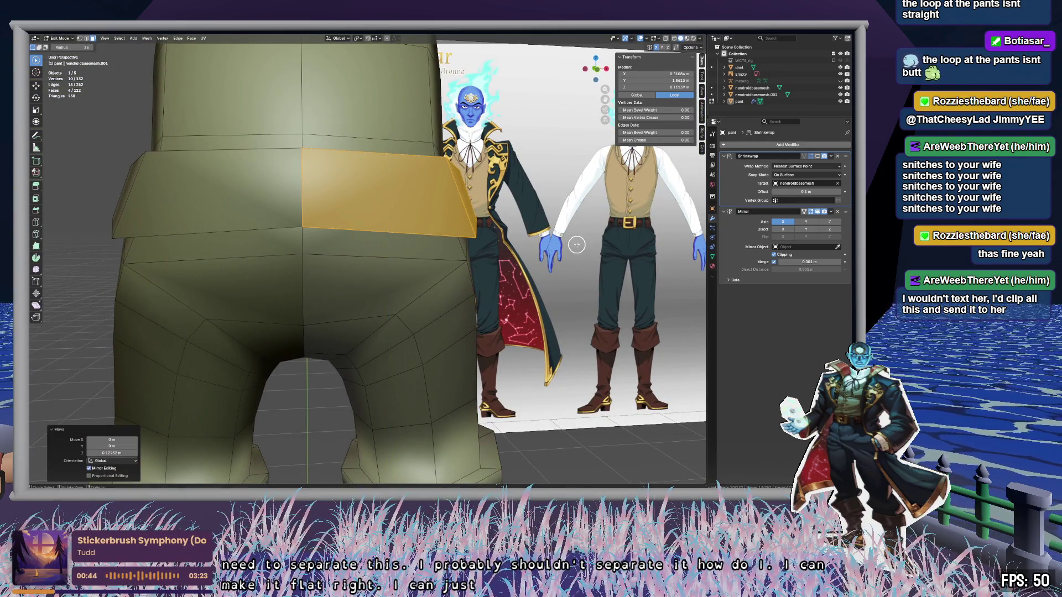
mouse_move(577, 244)
middle_mouse_down()
mouse_move(503, 261)
mouse_move(540, 260)
mouse_move(457, 254)
mouse_move(563, 252)
mouse_move(560, 184)
mouse_move(559, 244)
mouse_move(531, 260)
mouse_move(422, 273)
mouse_move(346, 260)
mouse_move(476, 237)
mouse_move(612, 247)
mouse_move(444, 263)
mouse_move(484, 267)
mouse_move(500, 282)
mouse_move(485, 297)
mouse_move(462, 287)
mouse_move(464, 275)
middle_mouse_up()
key("s")
left_click(563, 255)
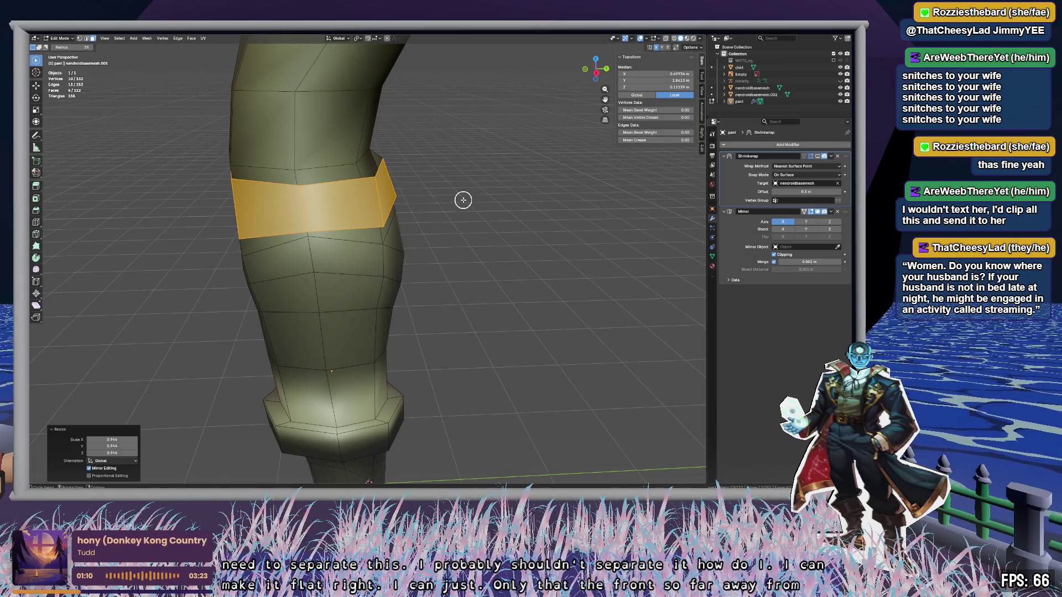
key("y")
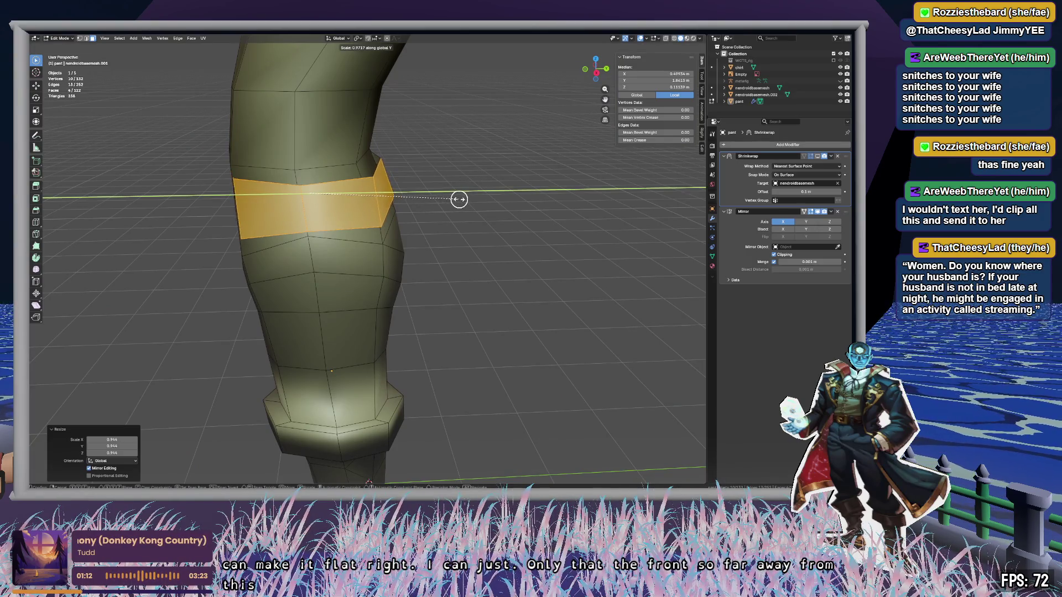
left_click(469, 198)
Step: Shift the band -0.021 m along Y and shrink it uniformly to 0.970
key("g")
key("y")
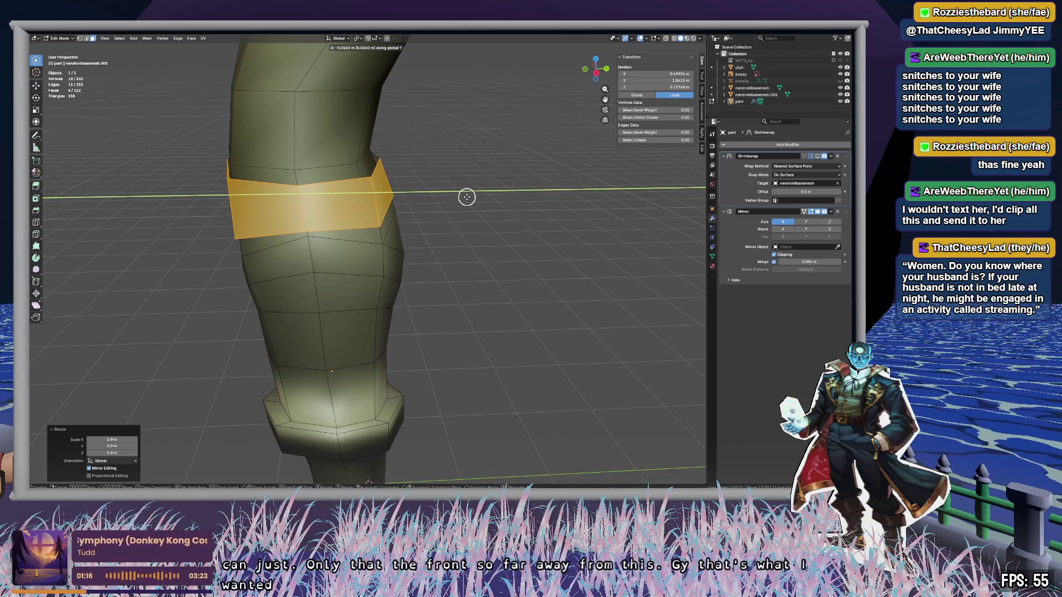
left_click(467, 197)
mouse_move(467, 195)
middle_mouse_down()
mouse_move(561, 188)
mouse_move(530, 220)
mouse_move(500, 221)
mouse_move(465, 180)
mouse_move(476, 216)
mouse_move(523, 210)
middle_mouse_up()
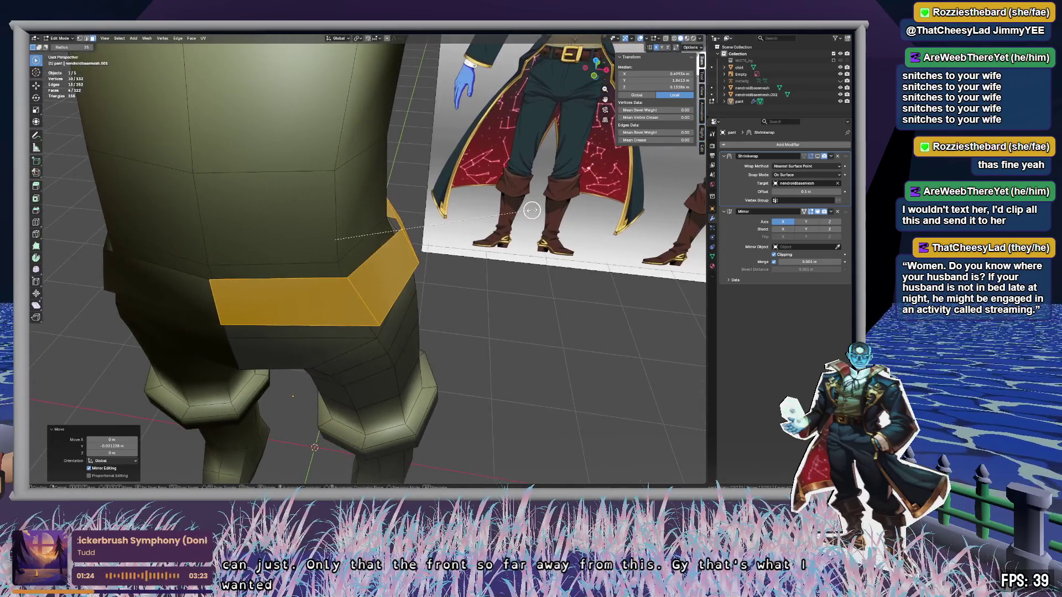
key("s")
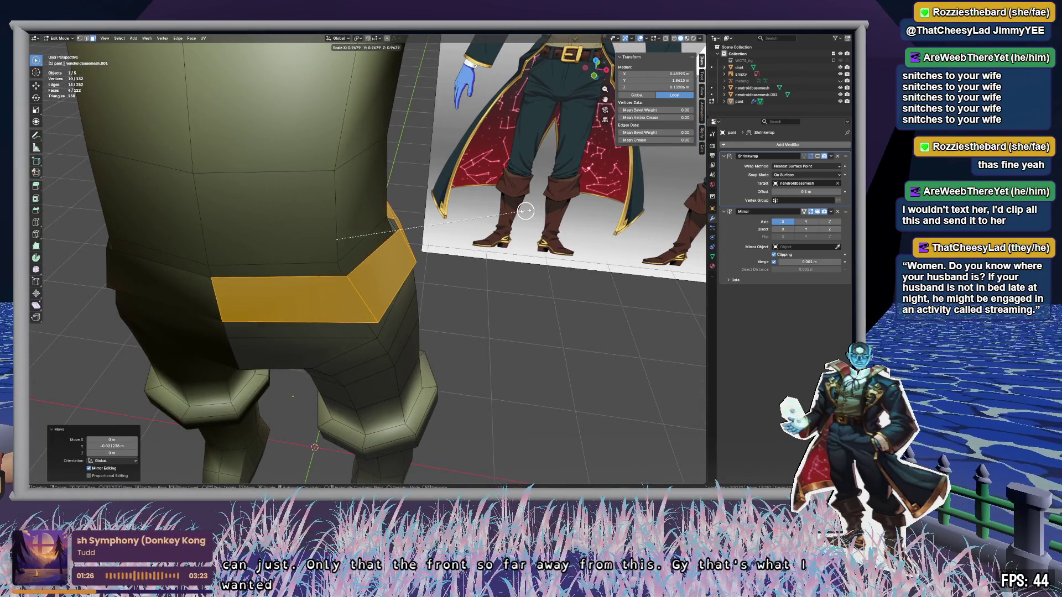
left_click(524, 211)
key("c")
mouse_move(525, 211)
middle_mouse_down()
mouse_move(375, 211)
mouse_move(446, 205)
middle_mouse_up()
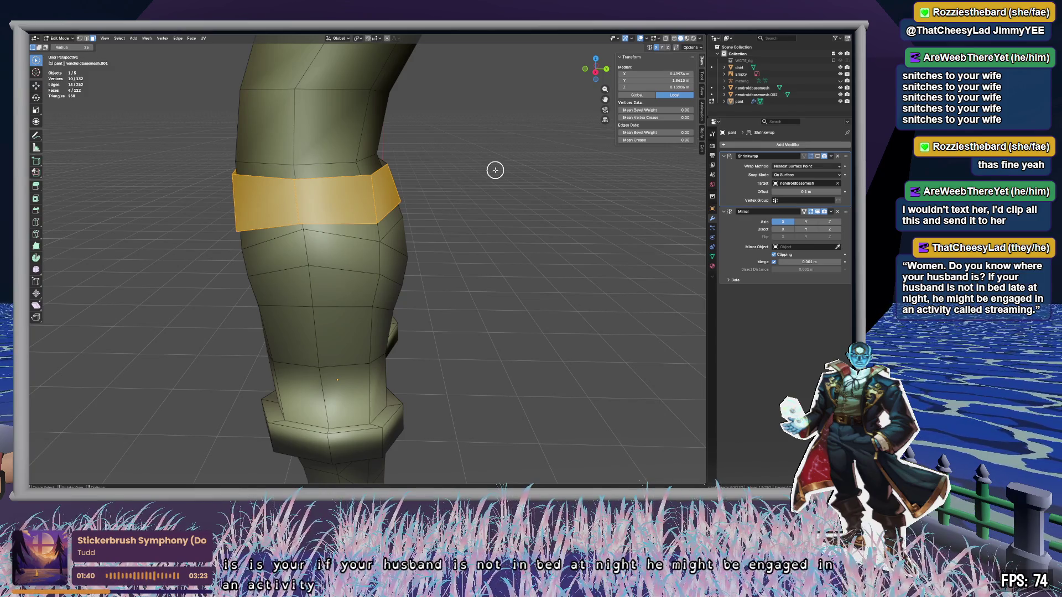
middle_click_drag(496, 169, 497, 176)
mouse_move(442, 293)
middle_mouse_down()
mouse_move(453, 284)
mouse_move(434, 258)
mouse_move(444, 251)
mouse_move(424, 261)
mouse_move(476, 234)
mouse_move(497, 249)
mouse_move(595, 137)
middle_mouse_up()
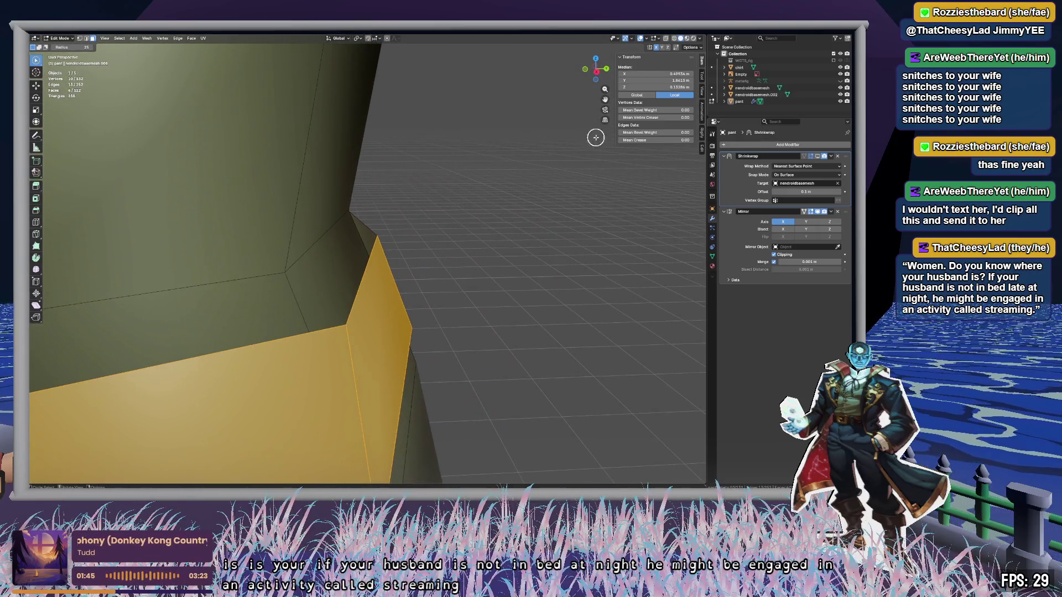
Step: From a right-side view, select a band vertex and reposition it twice
left_click(597, 72)
key("Tab")
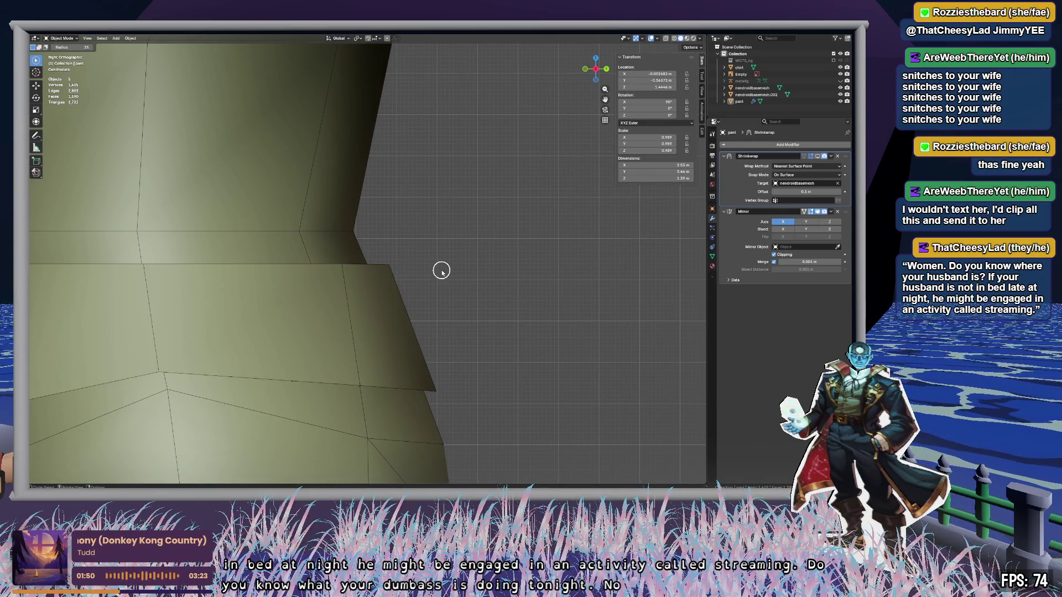
key("Tab")
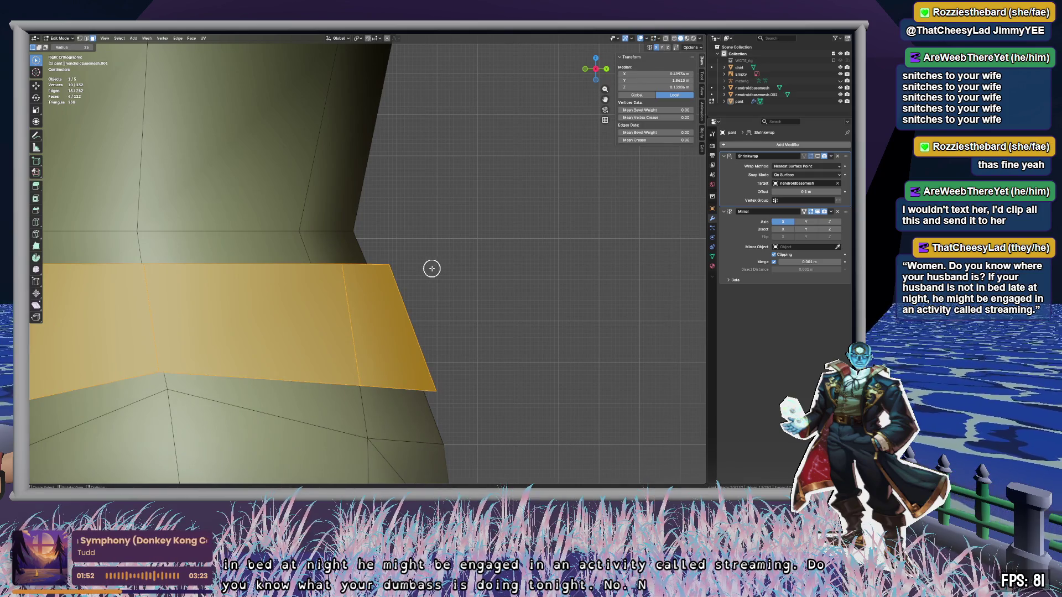
left_click(400, 264)
key("g")
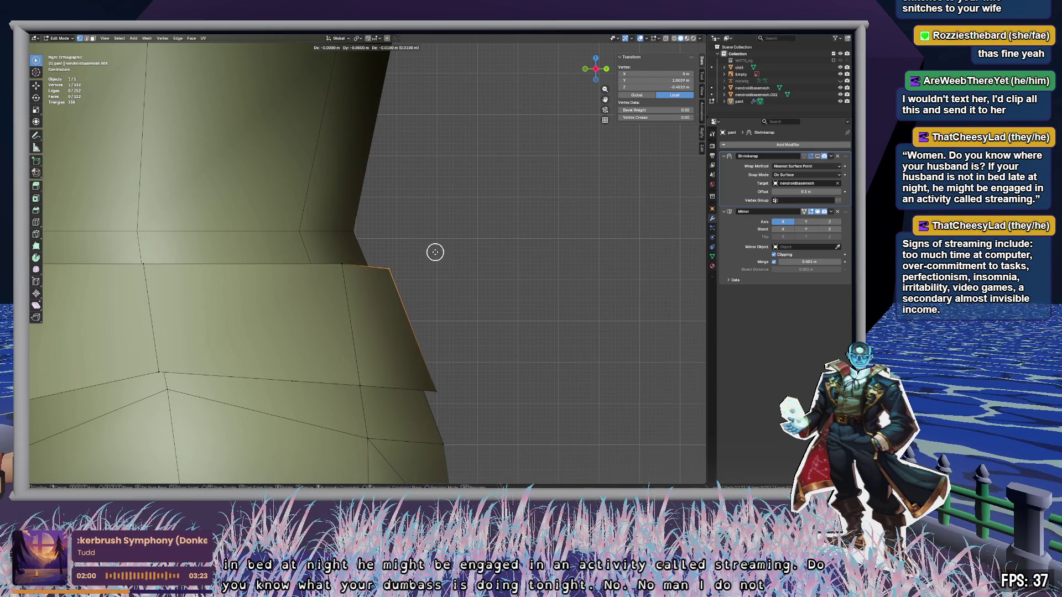
left_click(435, 252)
key("g")
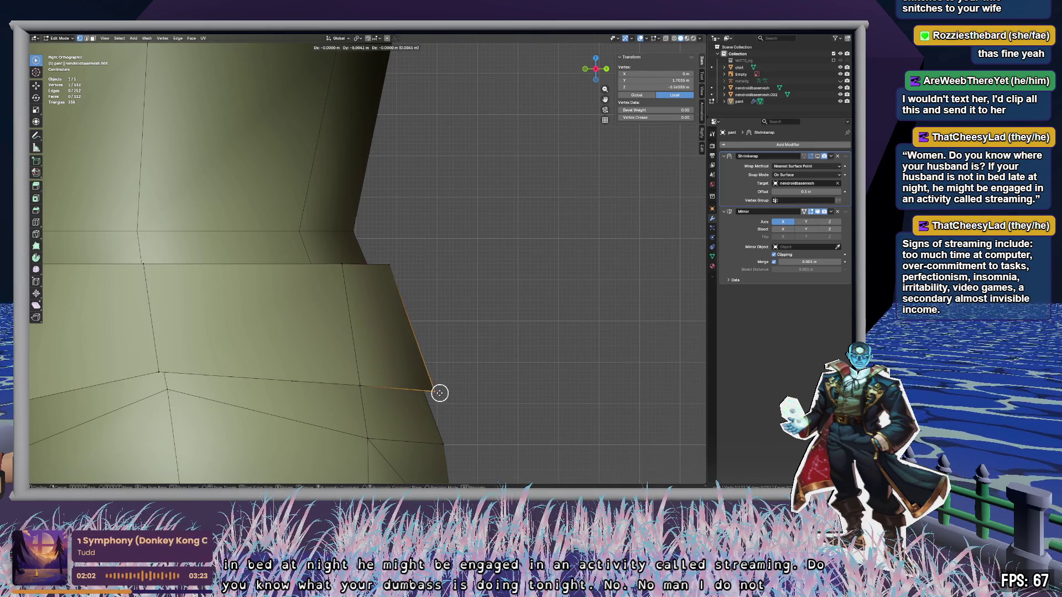
left_click(434, 391)
Step: Place the flap's tip vertex, then pull the waist vertex down-left and along Y
mouse_move(519, 330)
middle_mouse_down()
mouse_move(448, 315)
mouse_move(417, 330)
mouse_move(446, 313)
mouse_move(476, 331)
mouse_move(547, 311)
mouse_move(567, 348)
mouse_move(595, 343)
mouse_move(562, 277)
mouse_move(536, 358)
mouse_move(423, 380)
middle_mouse_up()
left_click(596, 368)
key("g")
left_click(555, 374)
key("g")
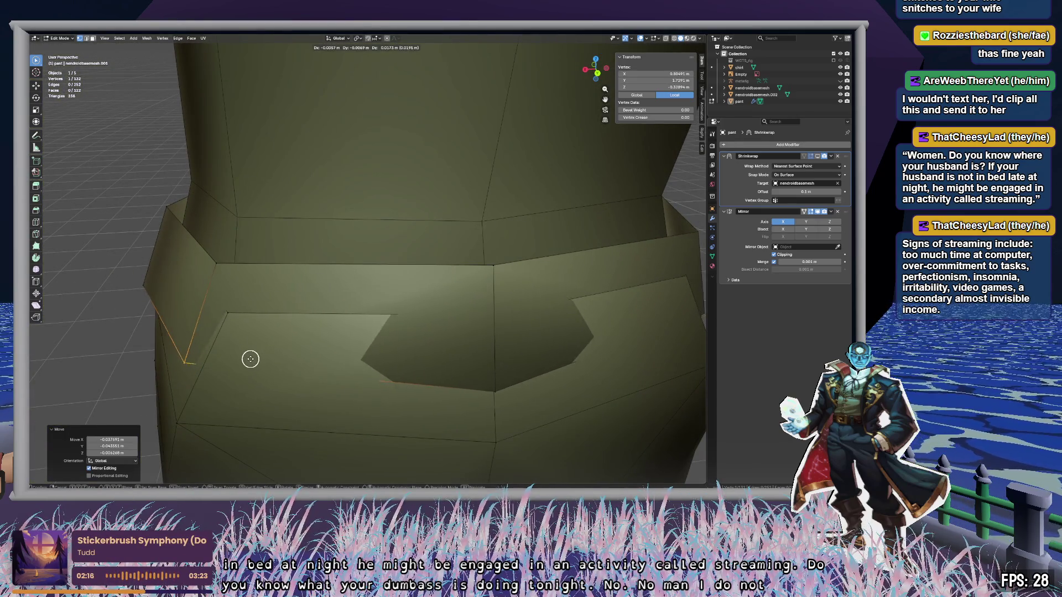
left_click(250, 359)
key("g")
key("y")
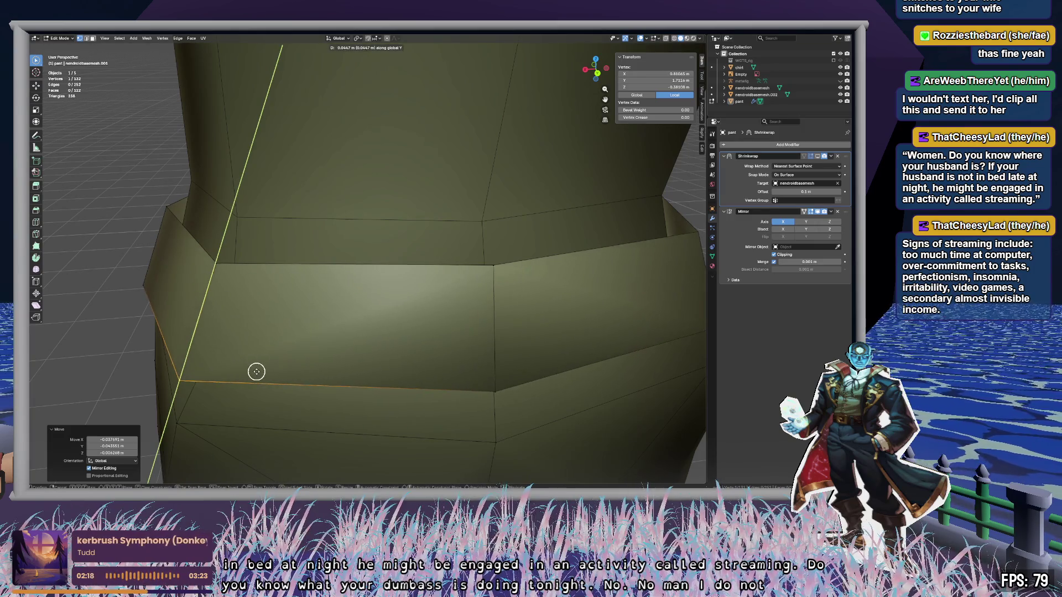
left_click(260, 373)
mouse_move(260, 372)
middle_mouse_down()
mouse_move(315, 332)
mouse_move(355, 321)
mouse_move(366, 339)
mouse_move(420, 337)
mouse_move(424, 346)
middle_mouse_up()
scroll(440, 355, "up", 3)
scroll(441, 356, "down", 5)
Step: Select the four belt-band faces at the waist
left_click(260, 286)
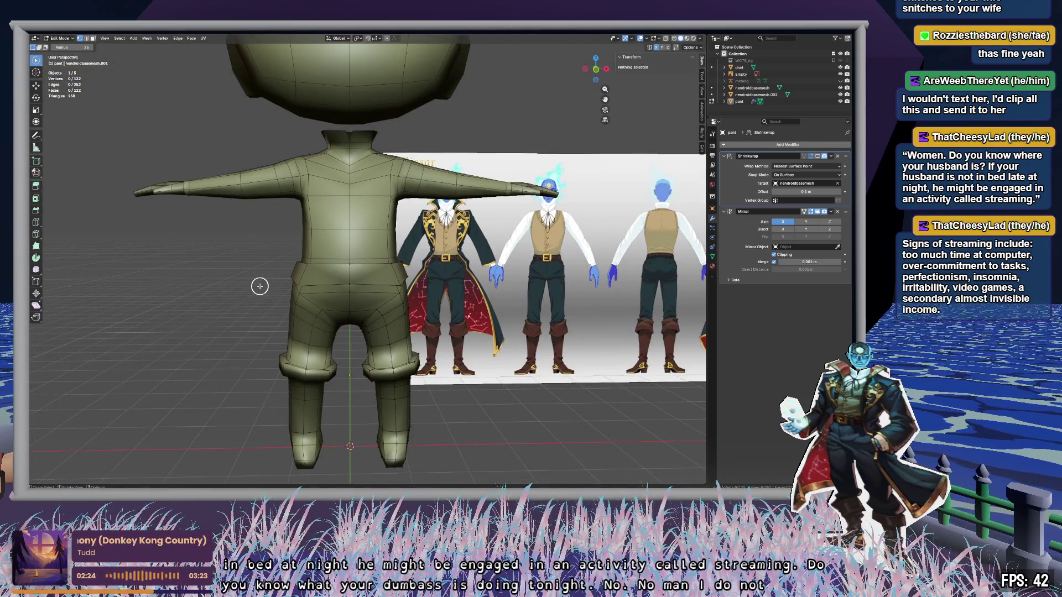
scroll(238, 291, "up", 4)
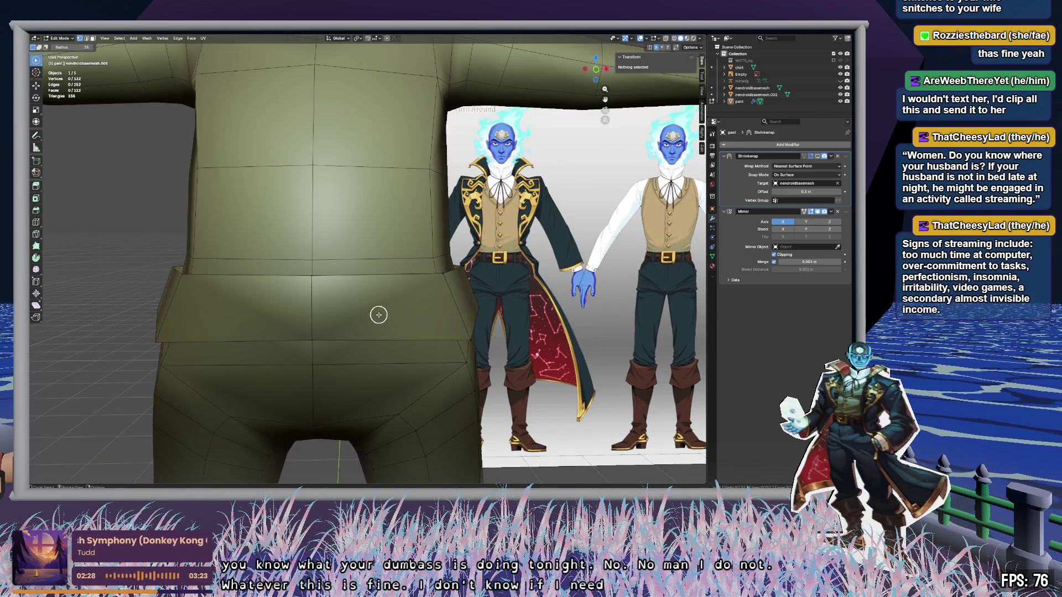
left_click(410, 304)
mouse_move(443, 308)
middle_mouse_down()
mouse_move(391, 316)
mouse_move(287, 301)
mouse_move(308, 292)
mouse_move(297, 292)
mouse_move(339, 244)
mouse_move(360, 277)
mouse_move(340, 275)
mouse_move(369, 282)
mouse_move(376, 303)
middle_mouse_up()
left_click(299, 295, "alt")
left_click(339, 285, "shift")
scroll(374, 297, "up", 3)
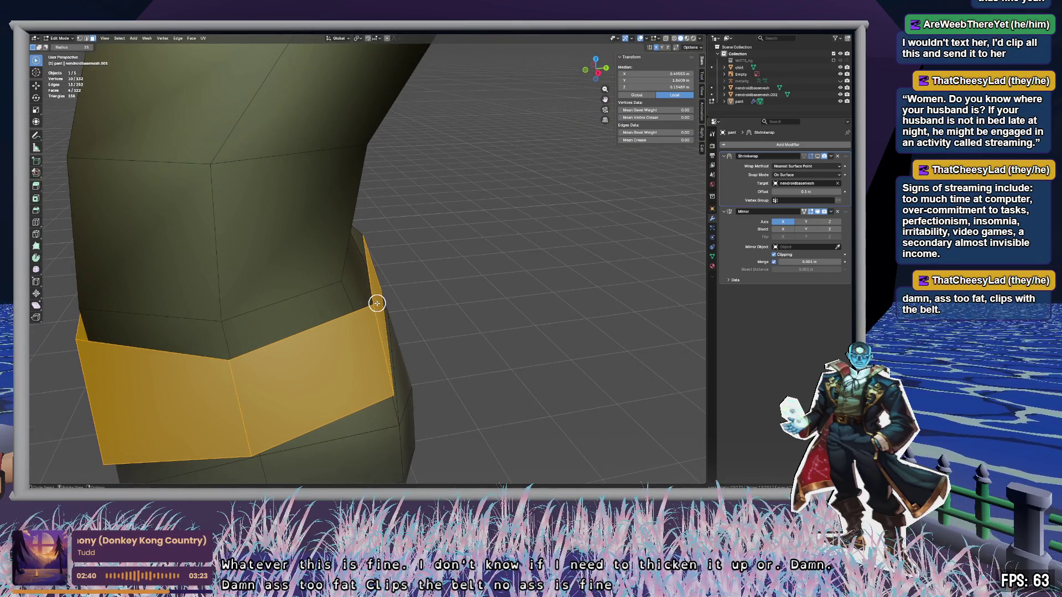
Step: Try extruding and then moving the belt faces, undoing both attempts
key("e")
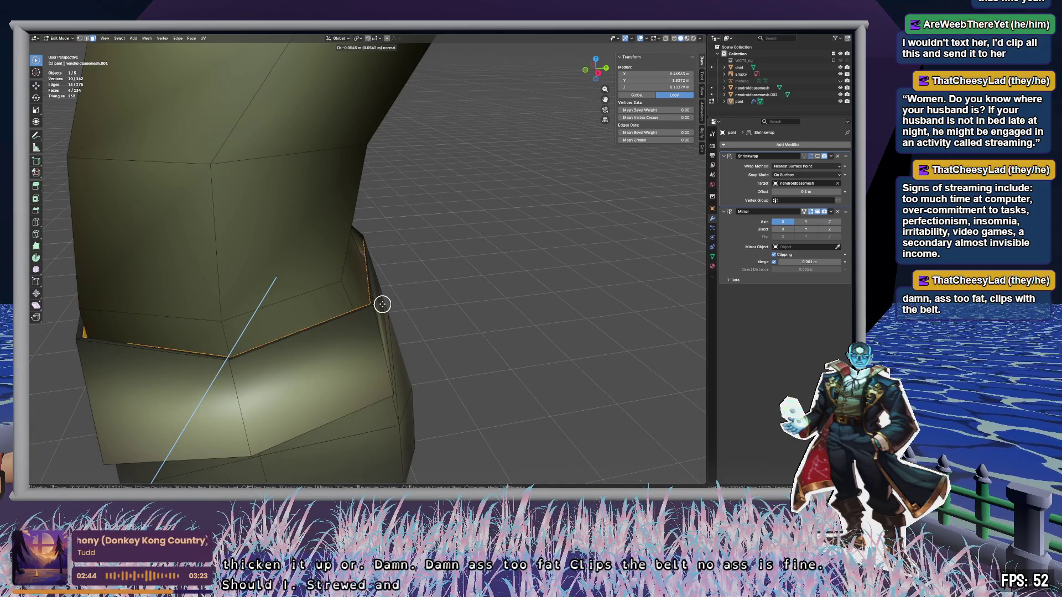
left_click(383, 305)
mouse_move(381, 304)
middle_mouse_down()
mouse_move(433, 315)
mouse_move(442, 341)
mouse_move(408, 323)
mouse_move(306, 317)
mouse_move(246, 300)
mouse_move(332, 230)
mouse_move(487, 270)
mouse_move(443, 294)
mouse_move(420, 210)
mouse_move(370, 294)
middle_mouse_up()
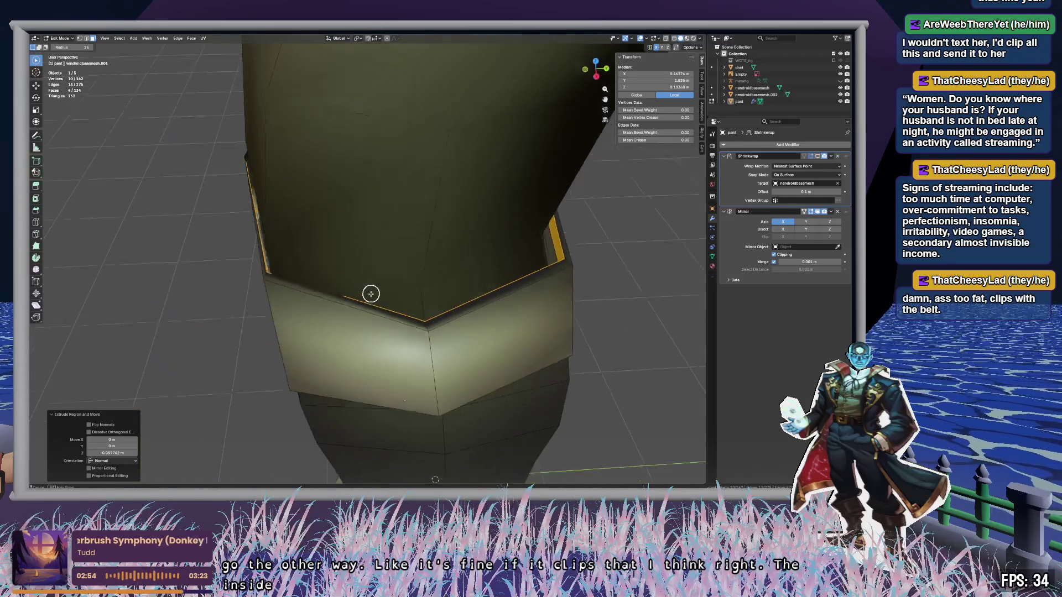
key("ctrl+z")
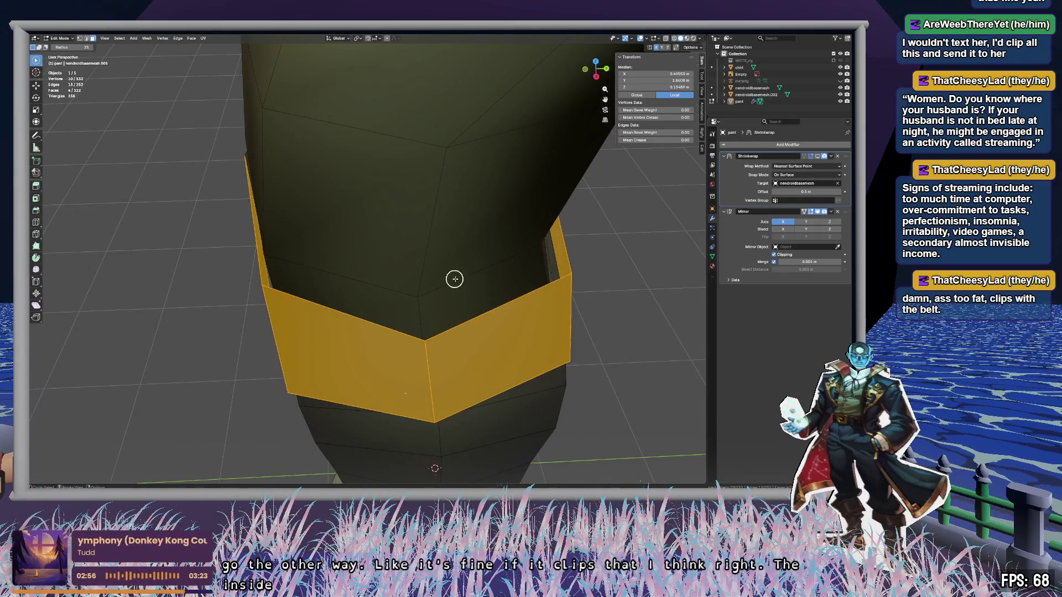
mouse_move(455, 280)
middle_mouse_down()
mouse_move(464, 280)
mouse_move(441, 289)
mouse_move(465, 282)
mouse_move(450, 260)
mouse_move(446, 294)
mouse_move(421, 304)
middle_mouse_up()
key("g")
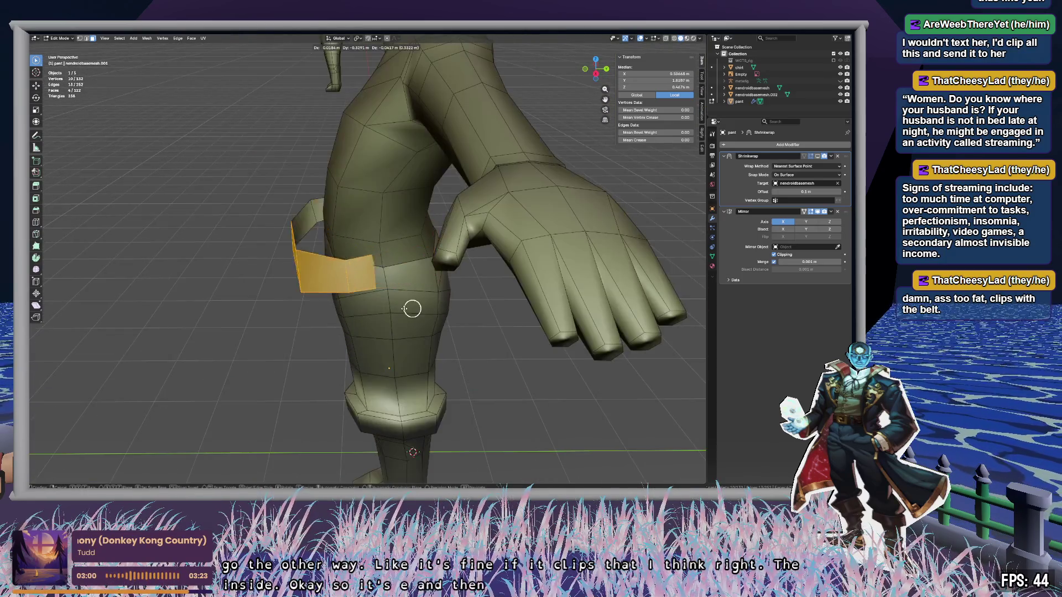
left_click(261, 311)
mouse_move(261, 311)
middle_mouse_down()
mouse_move(415, 315)
mouse_move(314, 318)
middle_mouse_up()
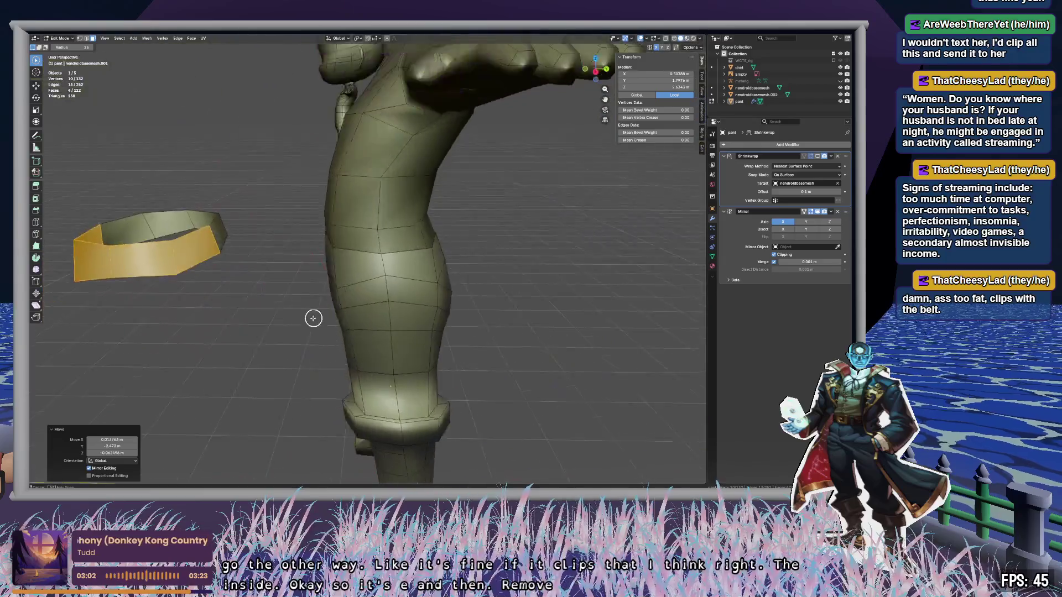
key("ctrl+z")
scroll(308, 318, "down", 2)
scroll(469, 254, "up", 8)
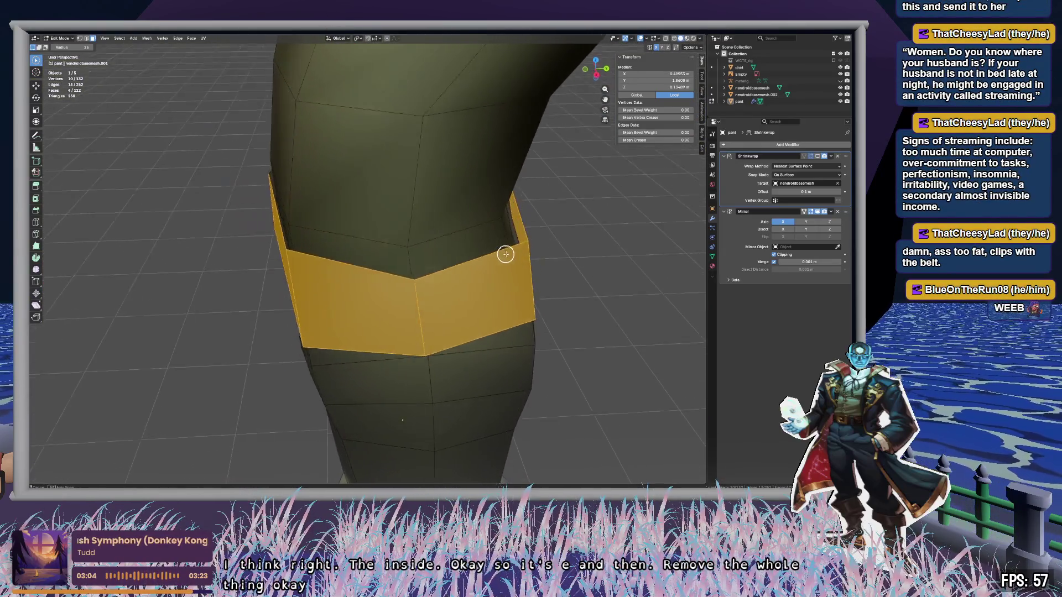
Step: Shrink the four belt faces to 0.727 and check them from inside the pants
mouse_move(505, 254)
middle_mouse_down()
mouse_move(503, 284)
mouse_move(502, 275)
middle_mouse_up()
key("s")
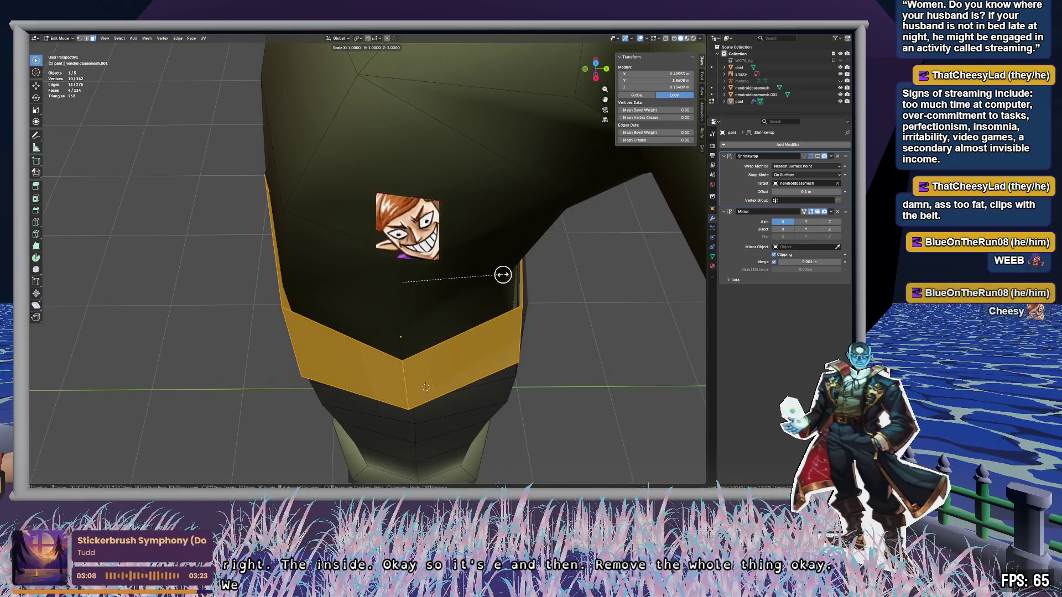
mouse_move(500, 275)
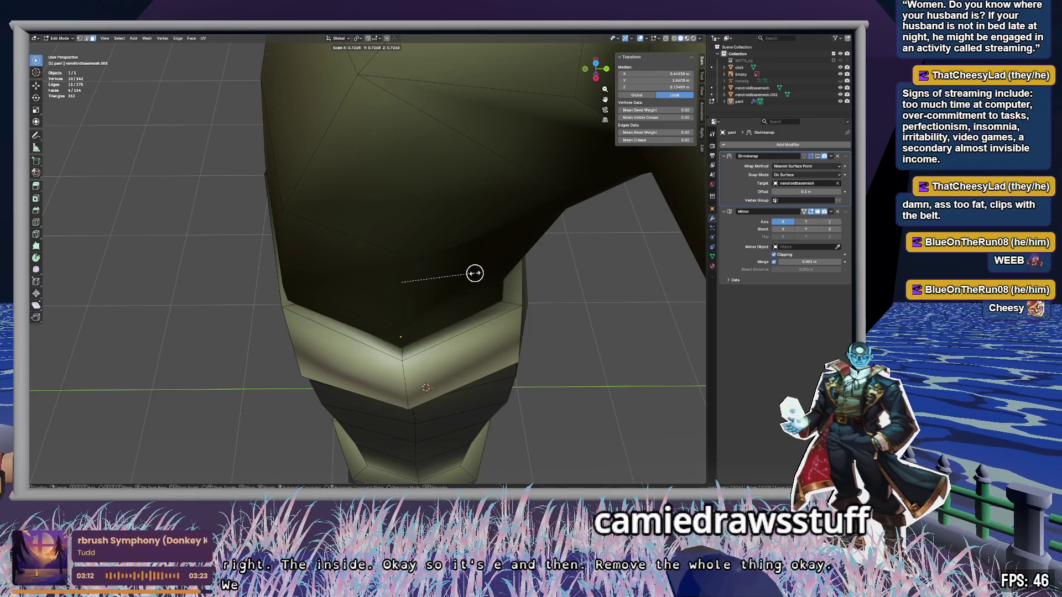
left_click(475, 273)
mouse_move(475, 273)
middle_mouse_down()
mouse_move(518, 267)
mouse_move(542, 291)
mouse_move(576, 261)
mouse_move(618, 258)
middle_mouse_up()
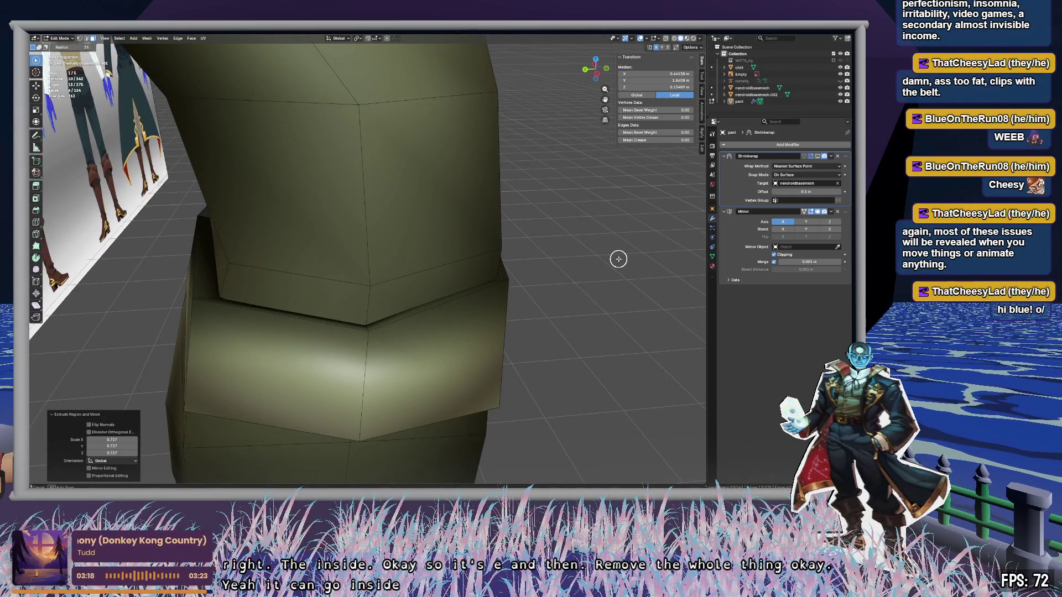
scroll(618, 259, "up", 5)
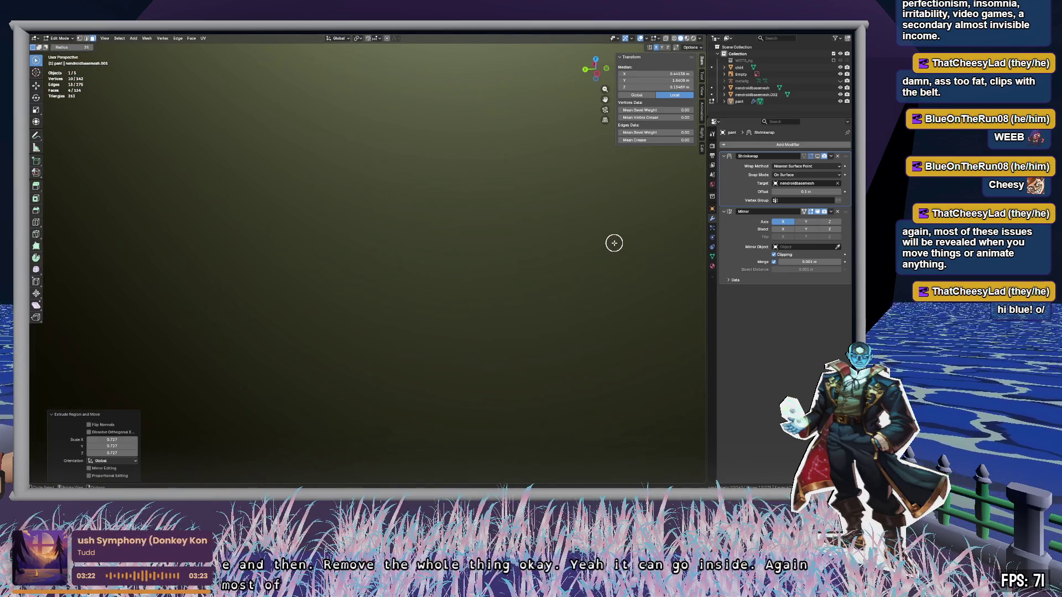
mouse_move(618, 239)
middle_mouse_down()
mouse_move(562, 258)
mouse_move(611, 274)
mouse_move(607, 287)
mouse_move(586, 280)
mouse_move(645, 263)
mouse_move(528, 246)
mouse_move(458, 256)
mouse_move(460, 247)
mouse_move(450, 277)
mouse_move(380, 268)
mouse_move(367, 280)
mouse_move(293, 280)
mouse_move(448, 298)
mouse_move(353, 269)
middle_mouse_up()
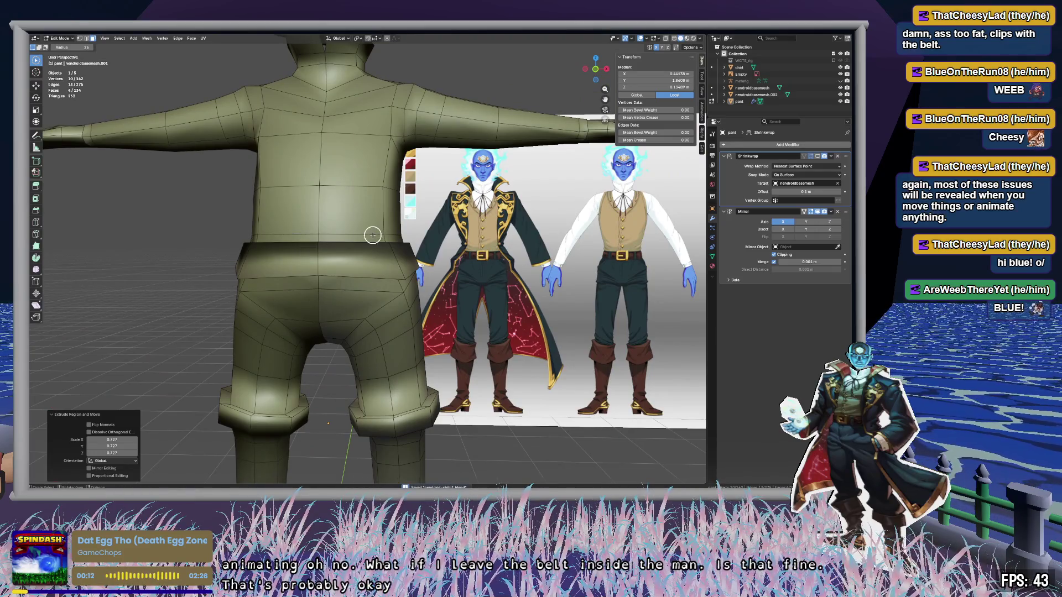
scroll(373, 235, "down", 5)
middle_click_drag(288, 239, 360, 241)
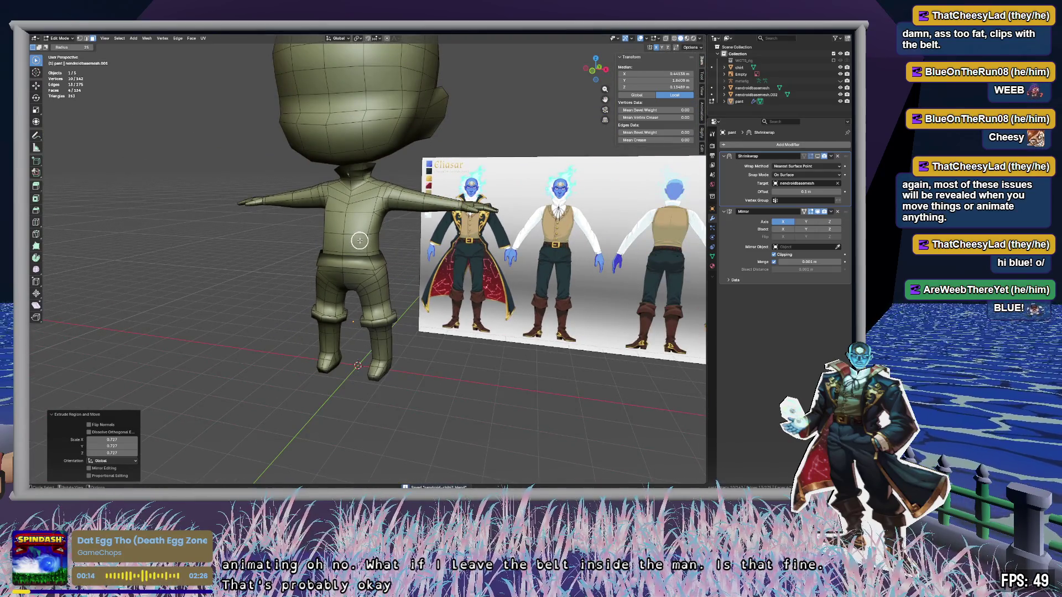
scroll(360, 240, "up", 8)
scroll(346, 273, "down", 6)
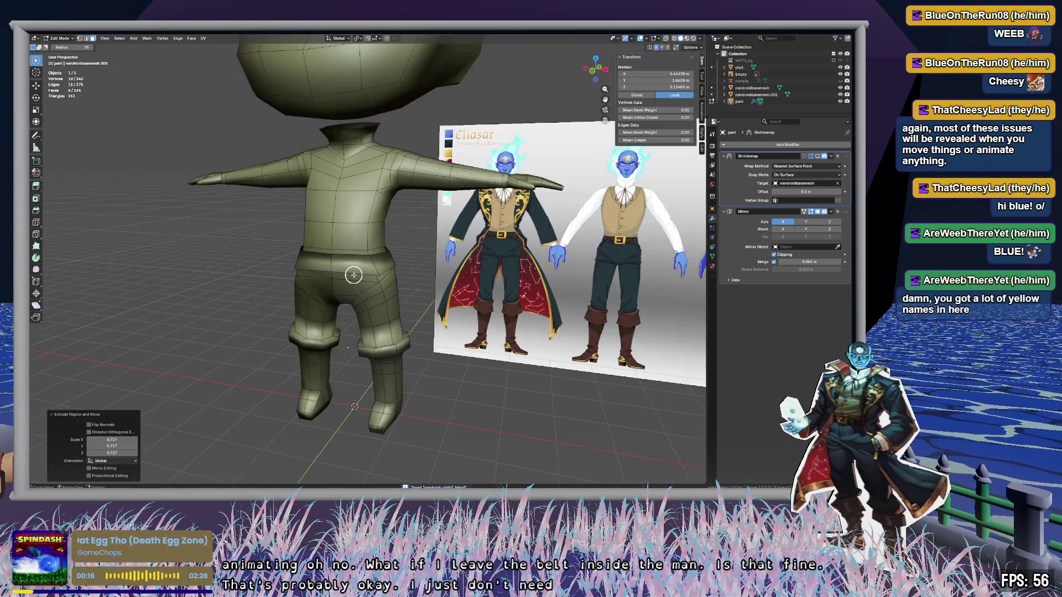
middle_click_drag(353, 273, 287, 268)
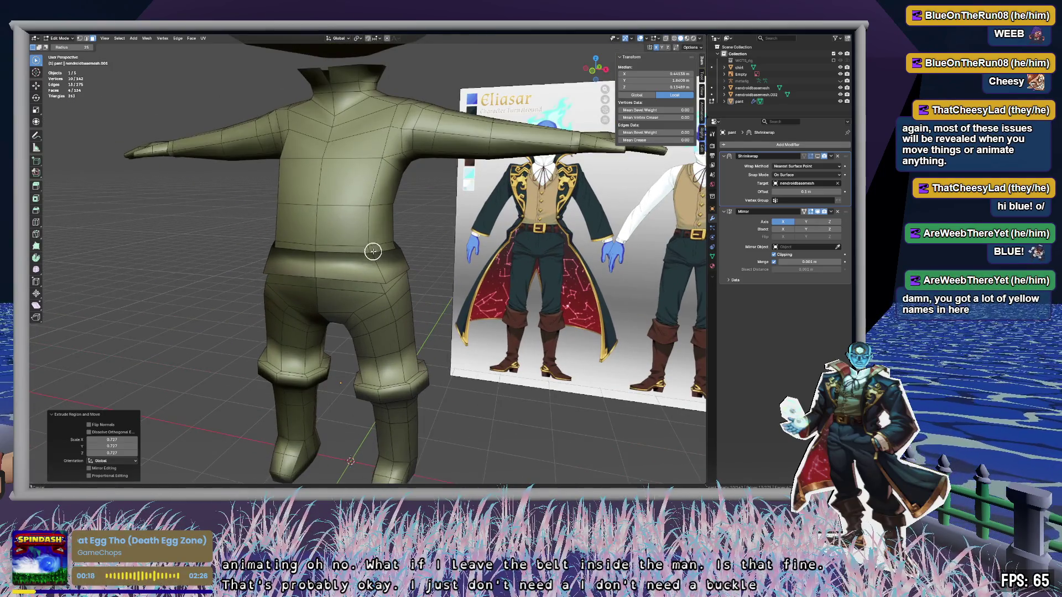
scroll(388, 276, "up", 3)
mouse_move(407, 308)
middle_mouse_down()
mouse_move(425, 307)
mouse_move(357, 307)
middle_mouse_up()
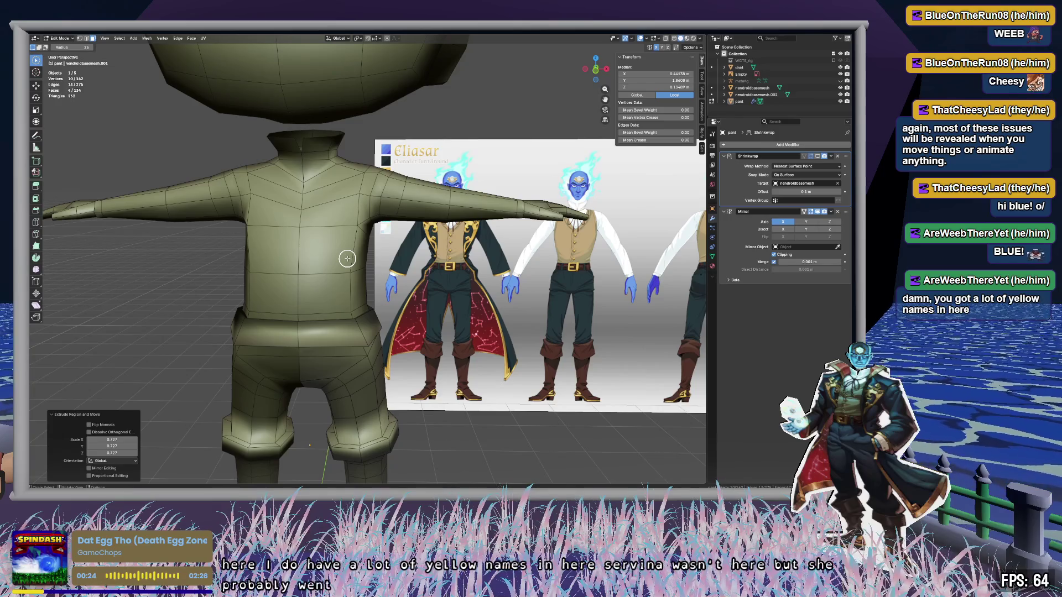
middle_click_drag(348, 258, 333, 217)
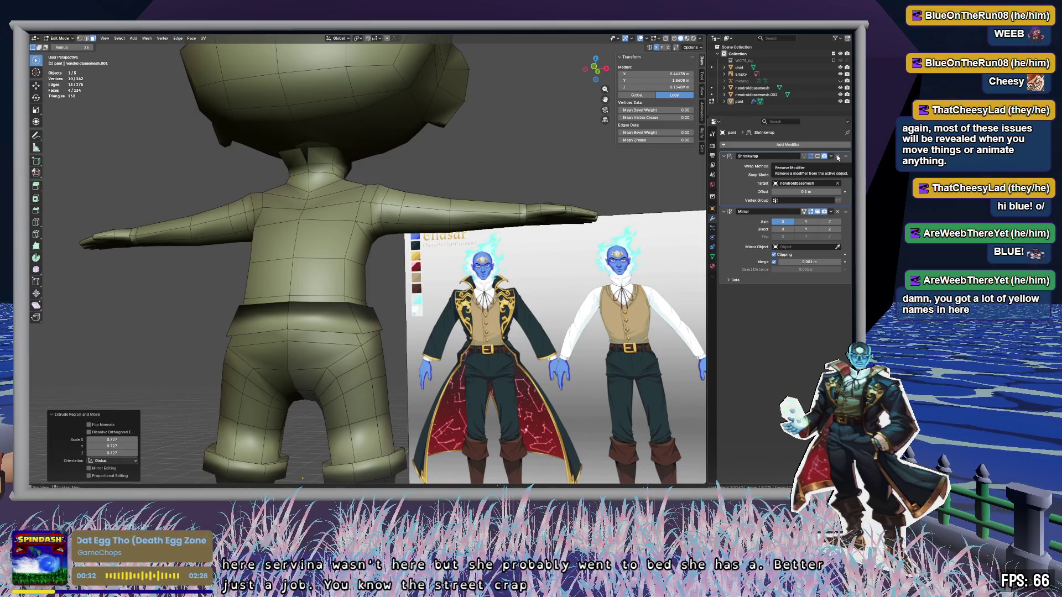
Step: Delete the Shrinkwrap modifier, switch to Object Mode and view the character from behind
left_click(838, 157)
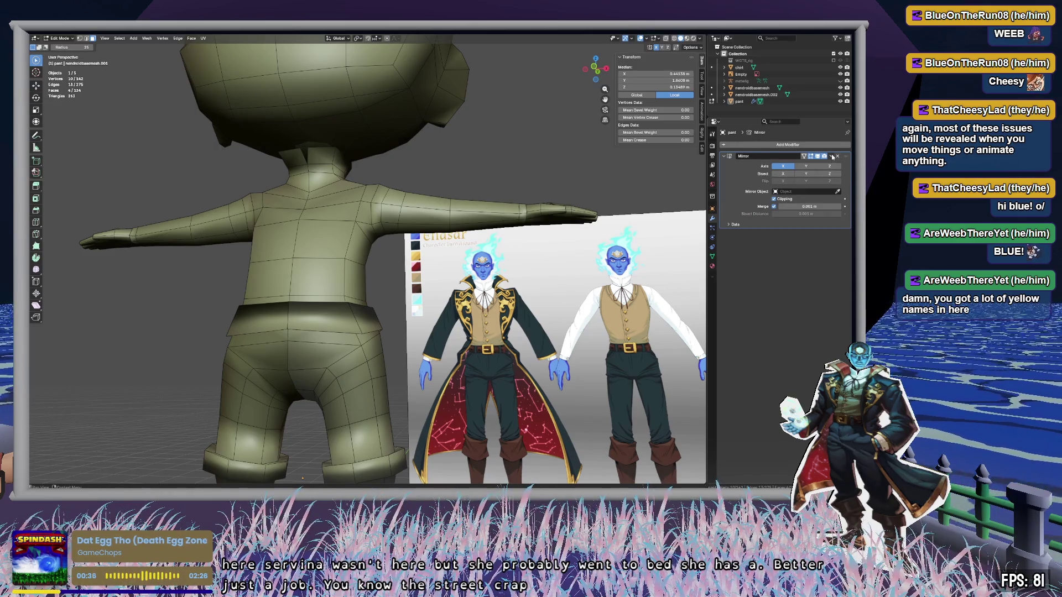
key("Tab")
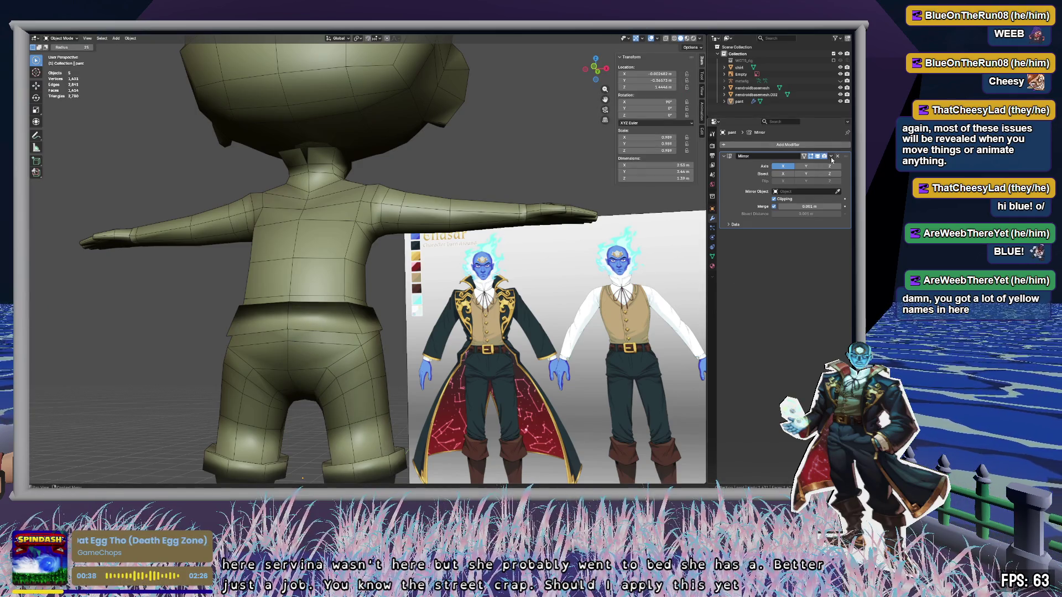
scroll(536, 284, "down", 5)
scroll(498, 288, "up", 5)
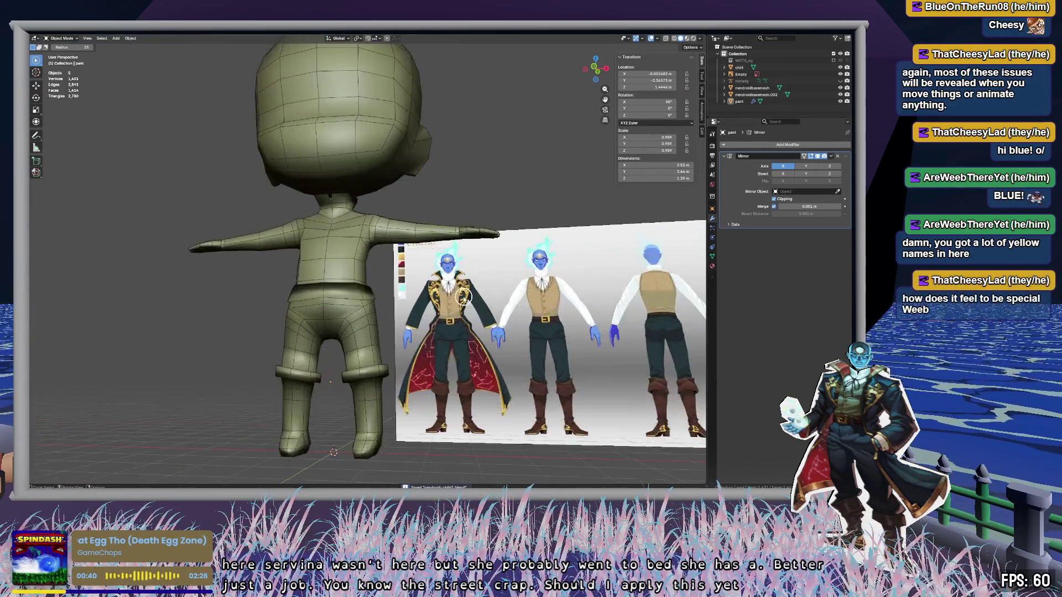
mouse_move(453, 293)
middle_mouse_down()
mouse_move(500, 260)
mouse_move(472, 270)
mouse_move(484, 264)
mouse_move(546, 254)
mouse_move(480, 260)
middle_mouse_up()
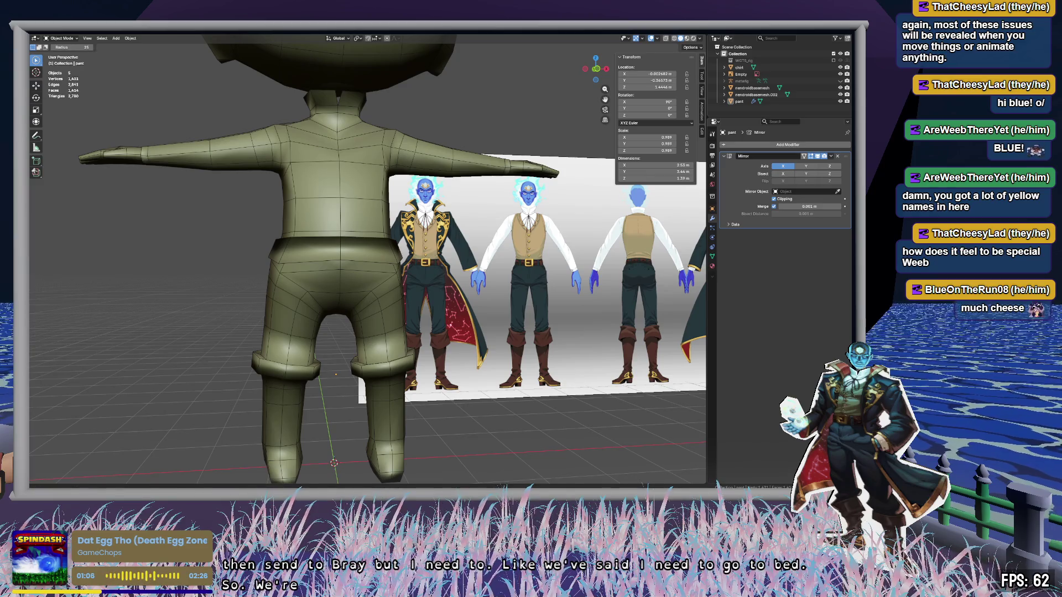
key("c")
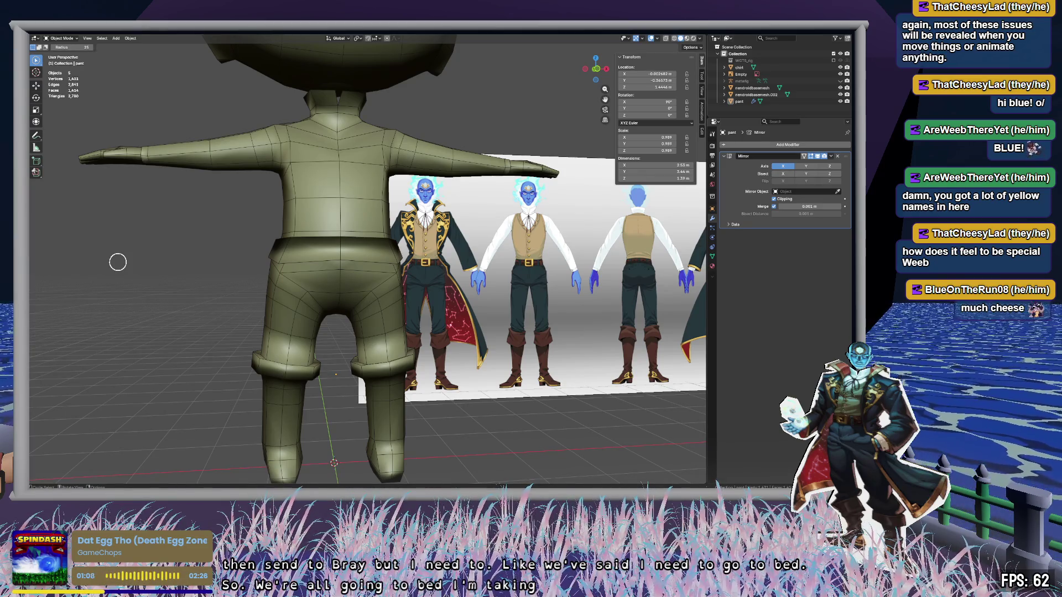